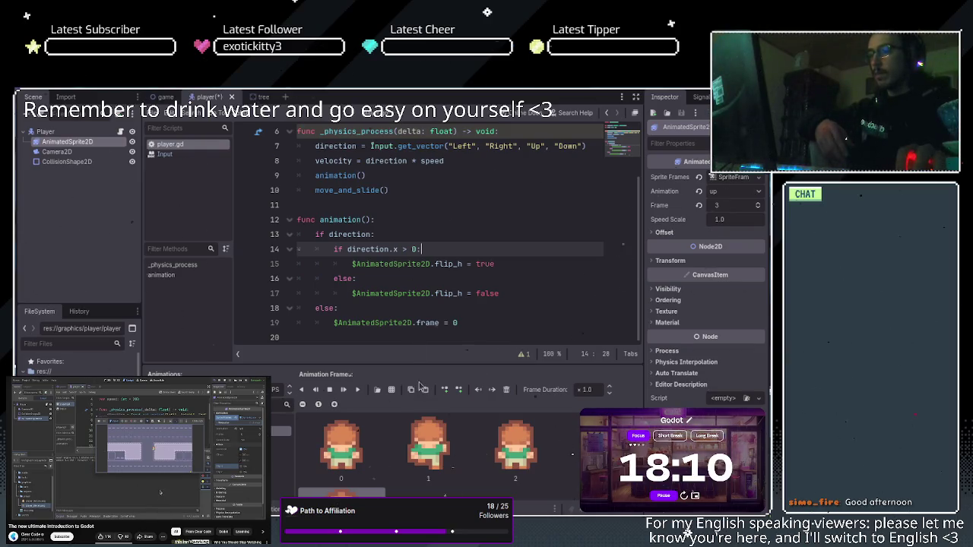
- Save the scene and clear the stray 'aaa' after 'if direction.x > 0:' on line 14
key("ctrl+s")
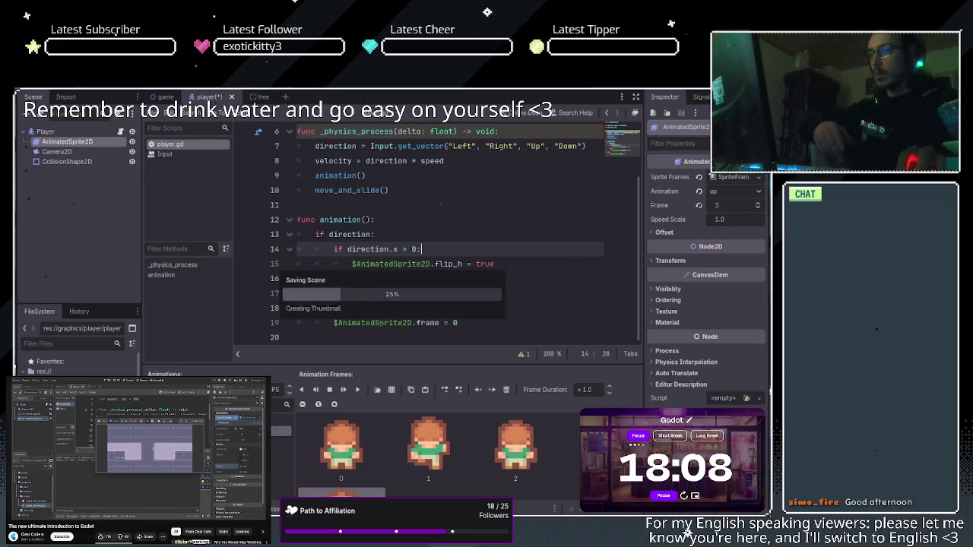
type("aaa")
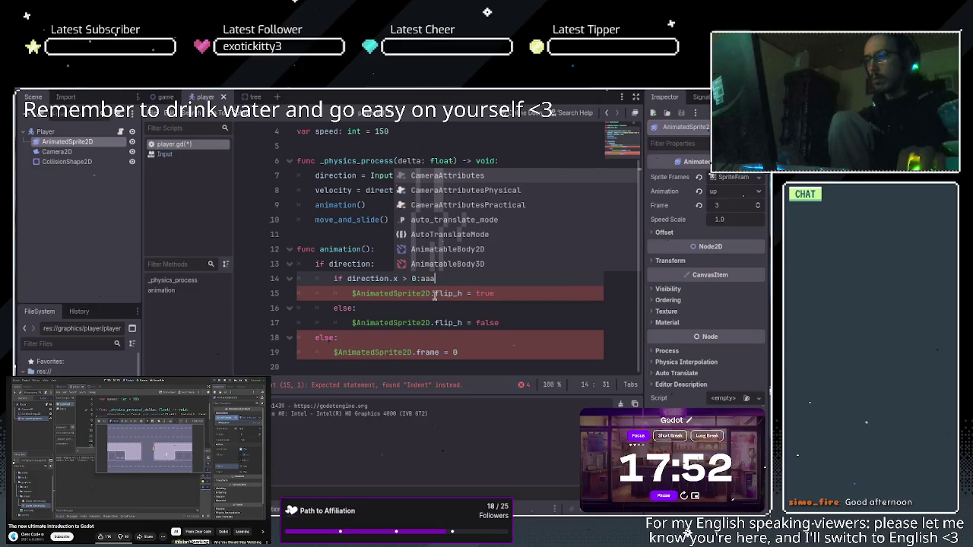
key("BackSpace")
key("BackSpace")
key("BackSpace")
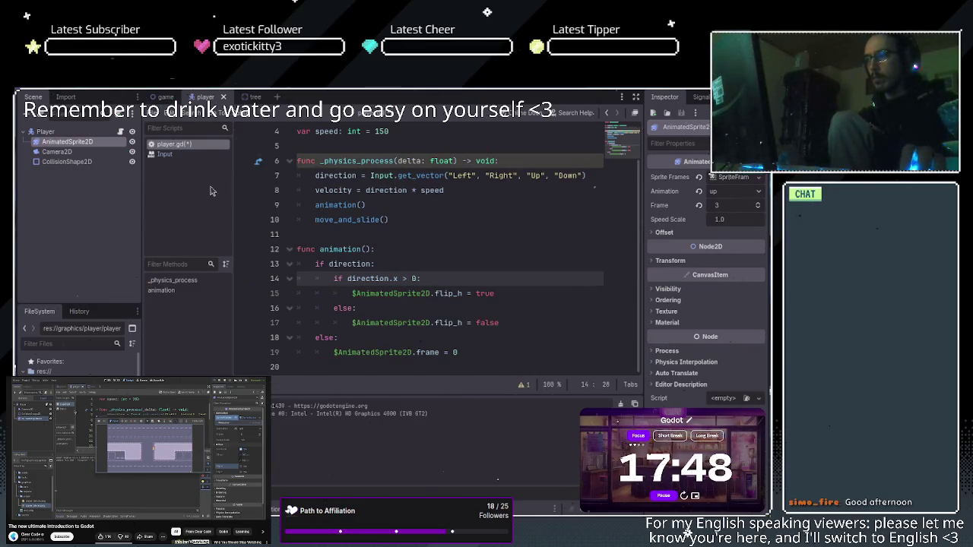
- Open the AnimatedSprite2D's Sprite Frames in the 2D view, then save and run the game
key("ctrl+F1")
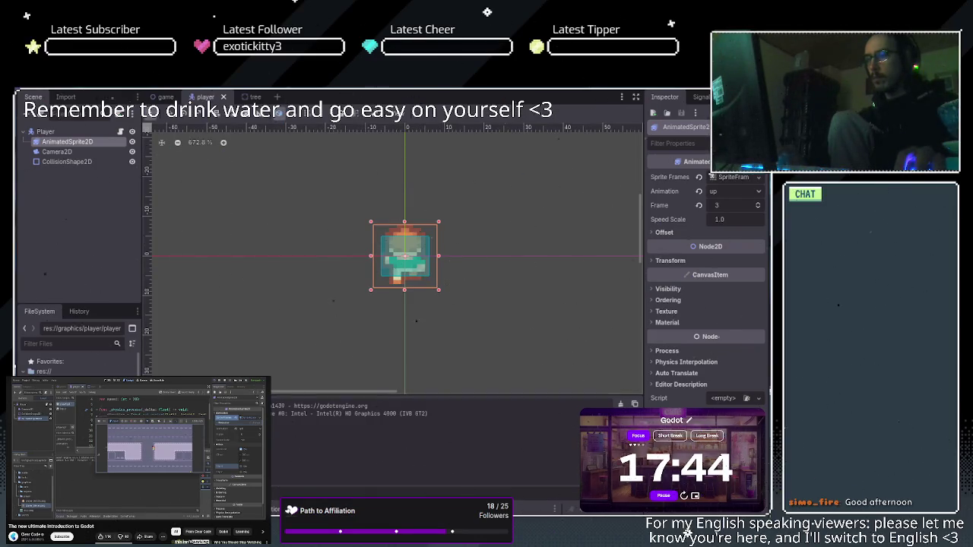
left_click(731, 176)
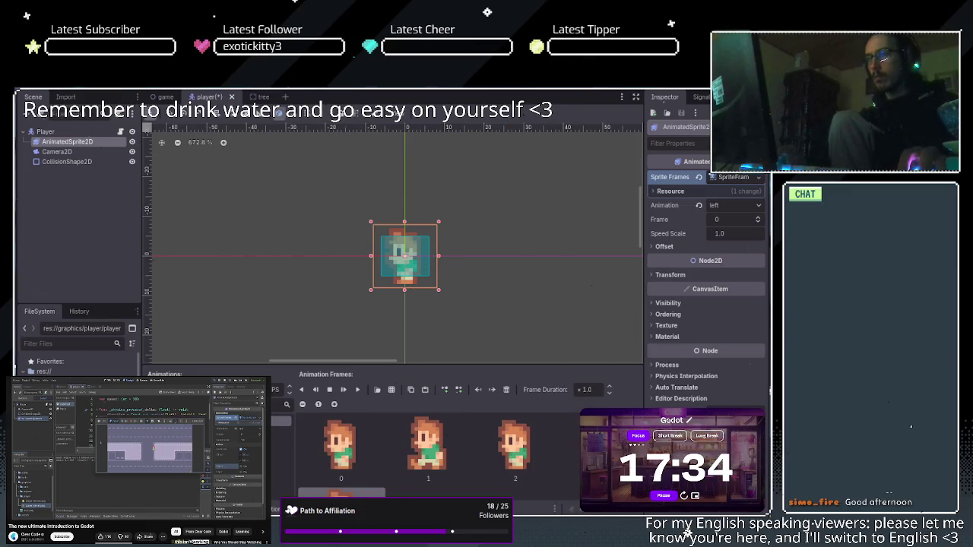
key("F5")
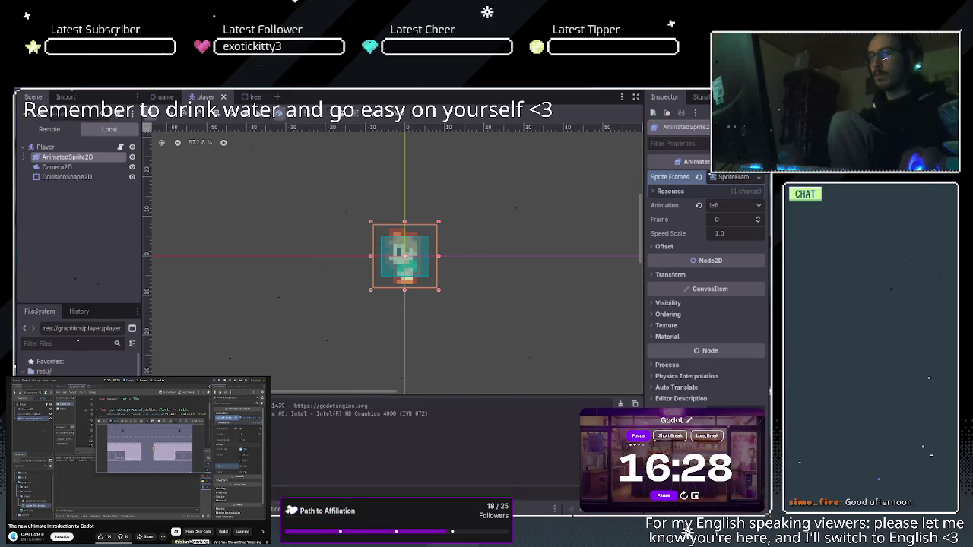
- Stop the running game, then rewind the tutorial video 10 seconds and resume it
key("F8")
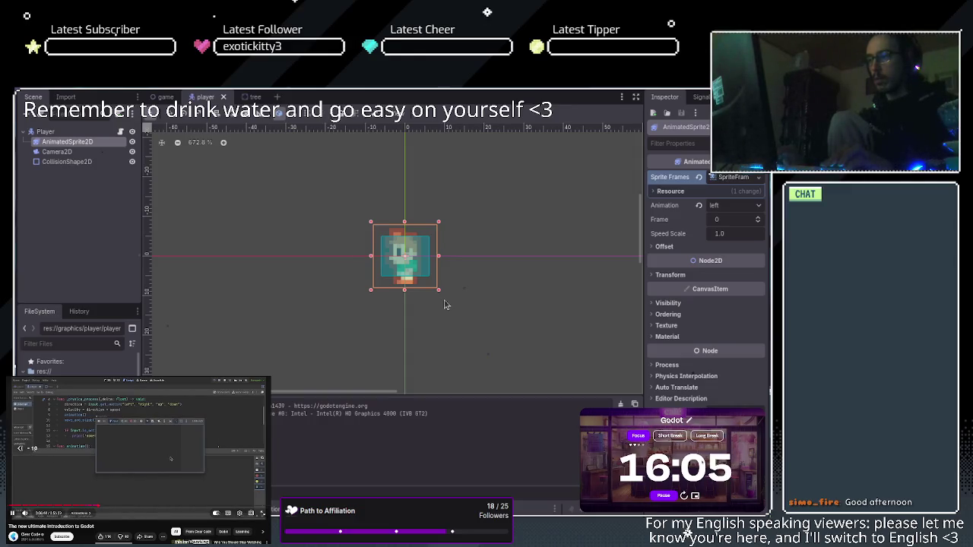
key("j")
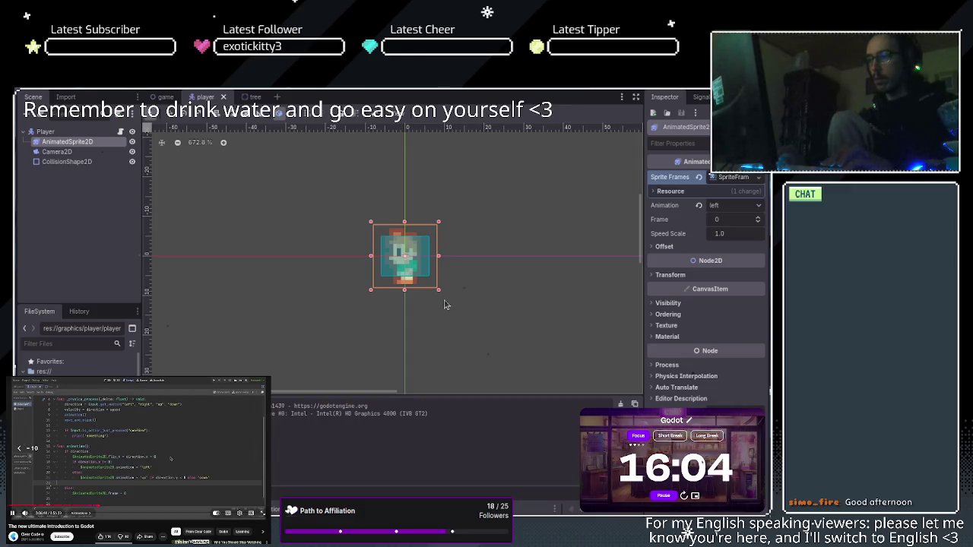
key("k")
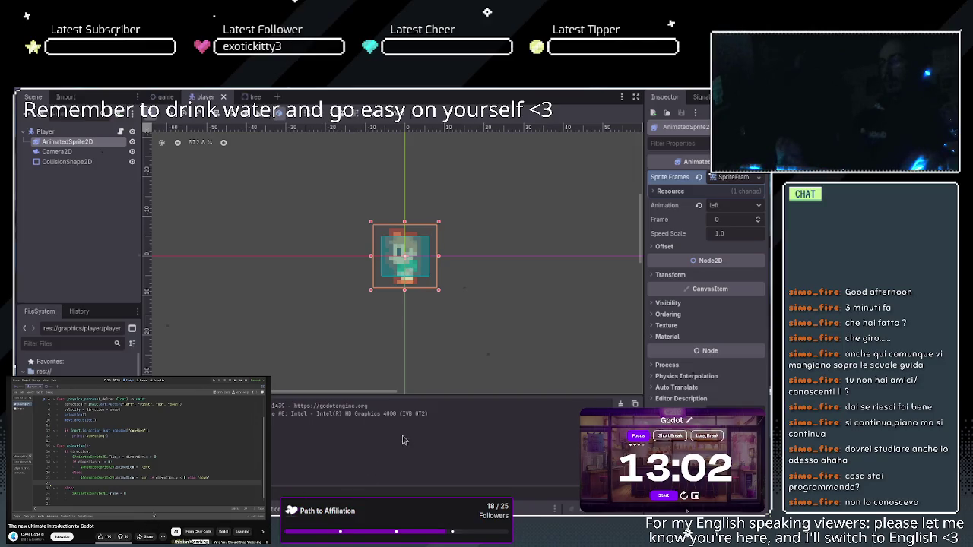
- Look over the game level's roads and player, then bring up the player.gd script
left_click(162, 98)
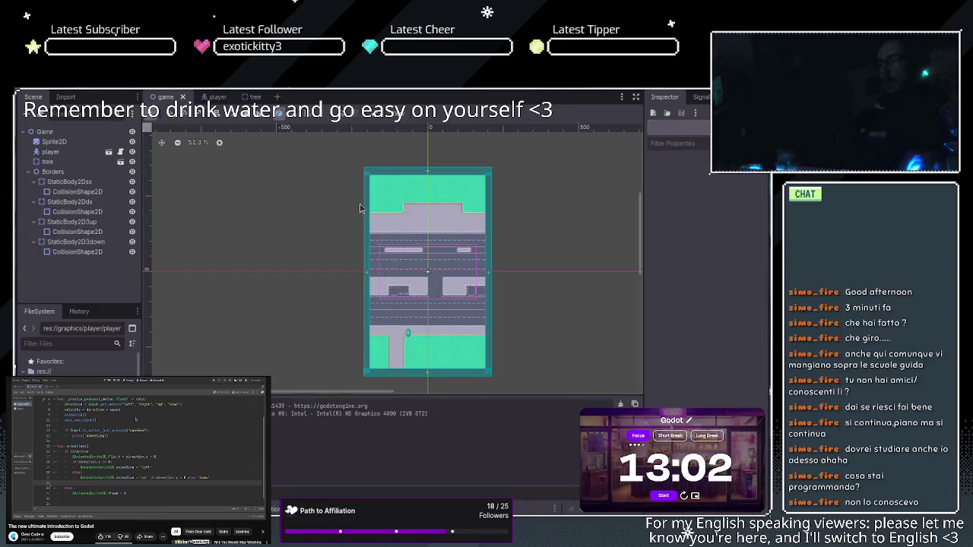
scroll(464, 313, "up", 3)
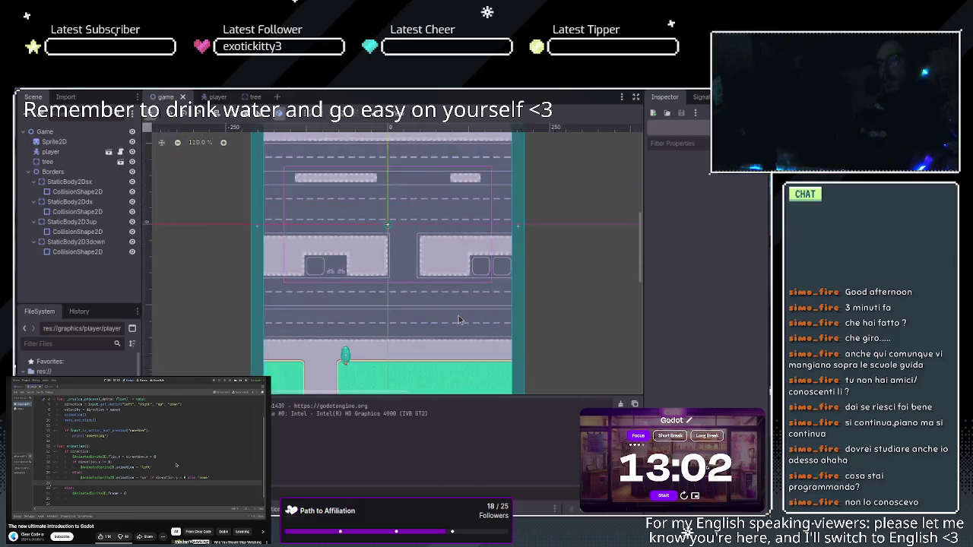
mouse_move(643, 236)
left_mouse_down()
mouse_move(643, 266)
mouse_move(644, 248)
left_mouse_up()
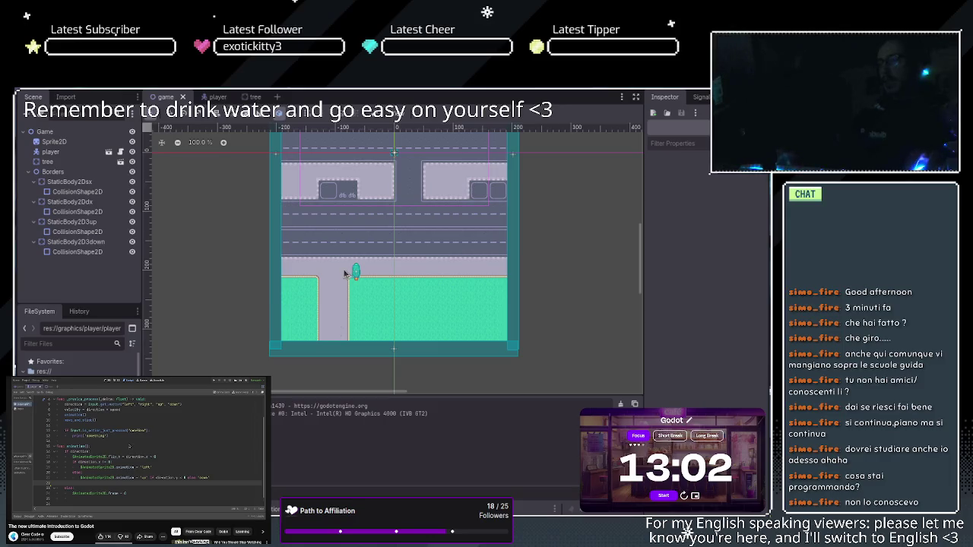
scroll(337, 326, "up", 2)
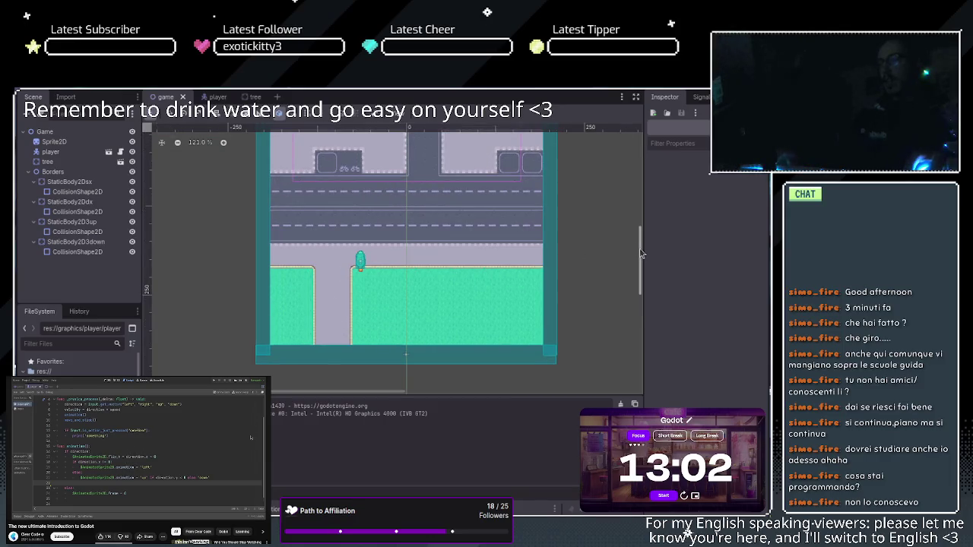
left_click_drag(643, 254, 643, 247)
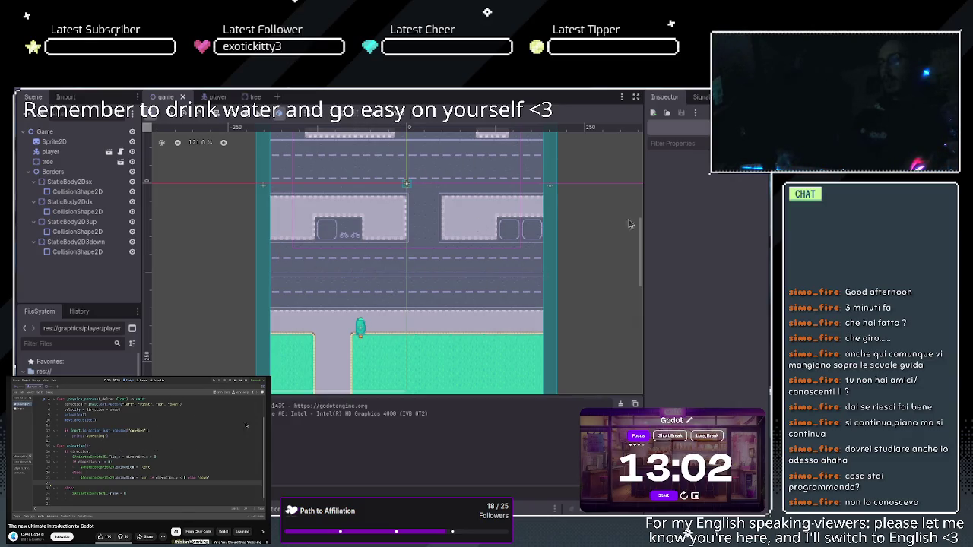
mouse_move(641, 245)
left_mouse_down()
mouse_move(639, 183)
mouse_move(639, 257)
mouse_move(621, 225)
mouse_move(641, 237)
mouse_move(642, 253)
mouse_move(641, 233)
left_mouse_up()
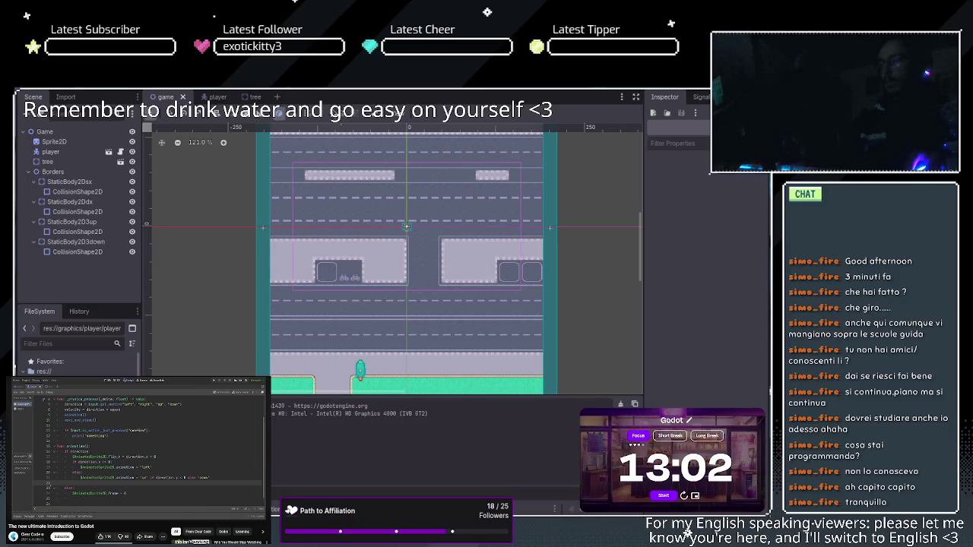
key("ctrl+F3")
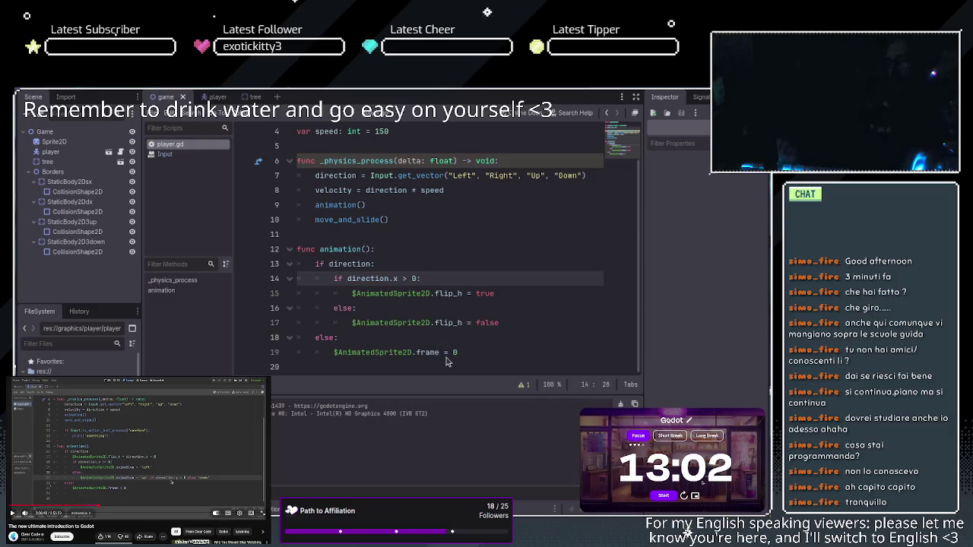
- Delete the nested direction.x if/else that set flip_h, leaving line 14 empty under 'if direction:'
left_click_drag(501, 323, 345, 291)
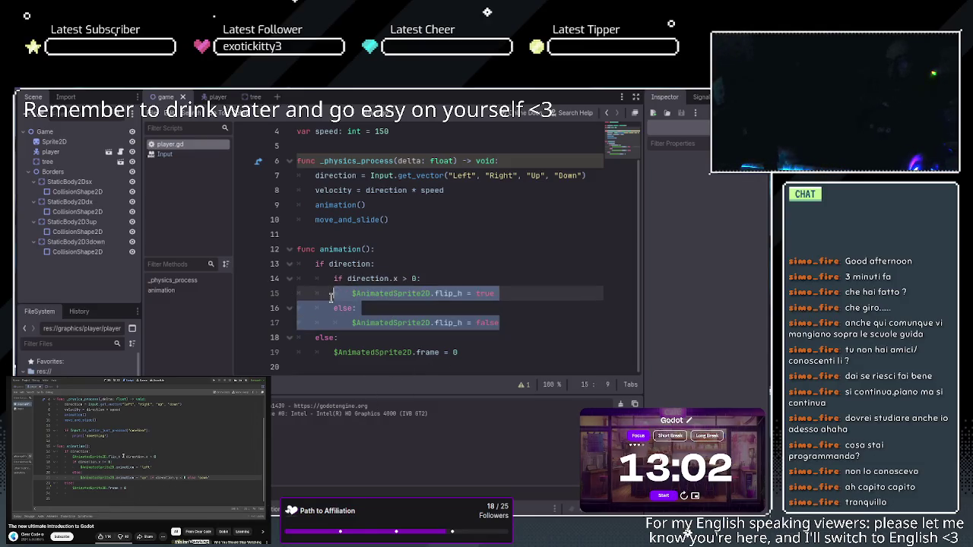
key("BackSpace")
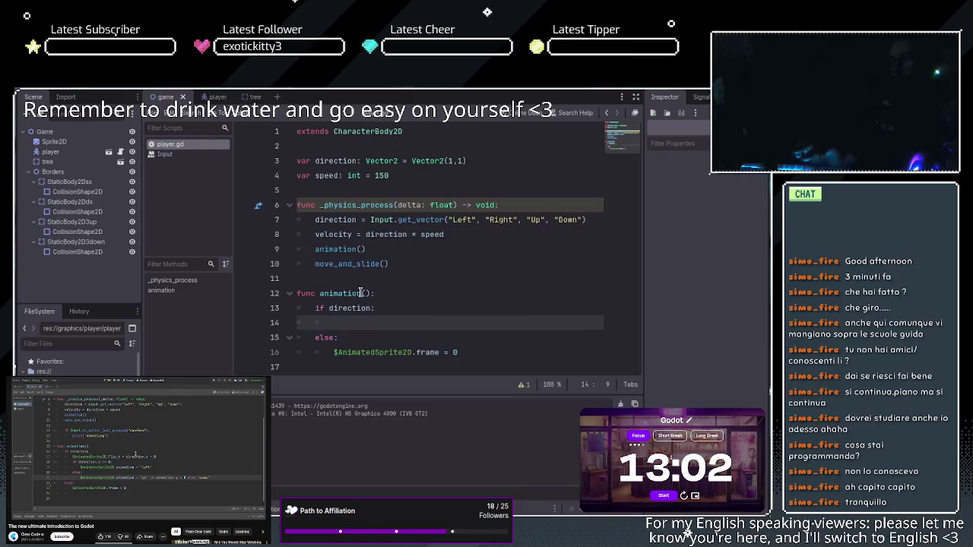
left_click_drag(457, 352, 409, 351)
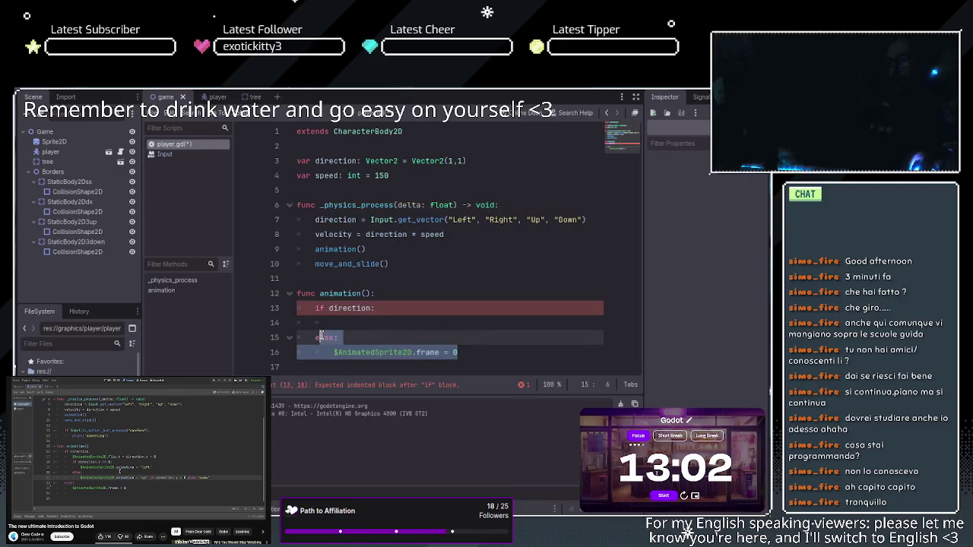
left_click(353, 325)
type("$")
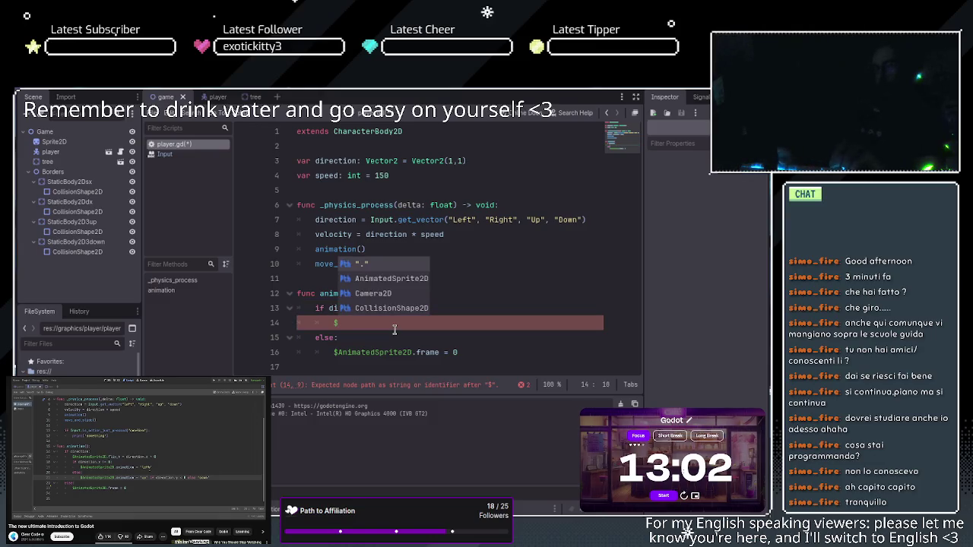
- Write '$AnimatedSprite2D.flip_h = direction.x > 0' on line 14, then start an 'if' below it
key("Down")
key("Return")
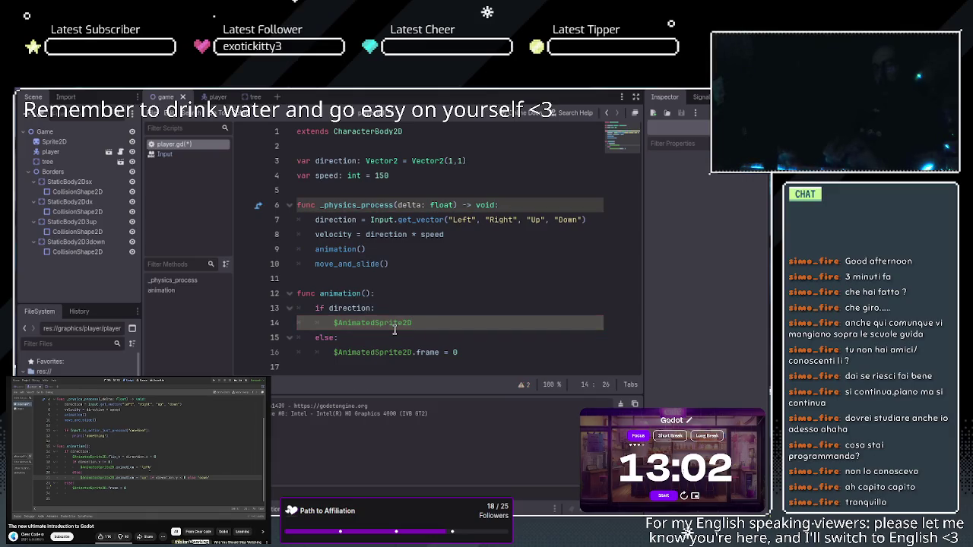
type(".flix")
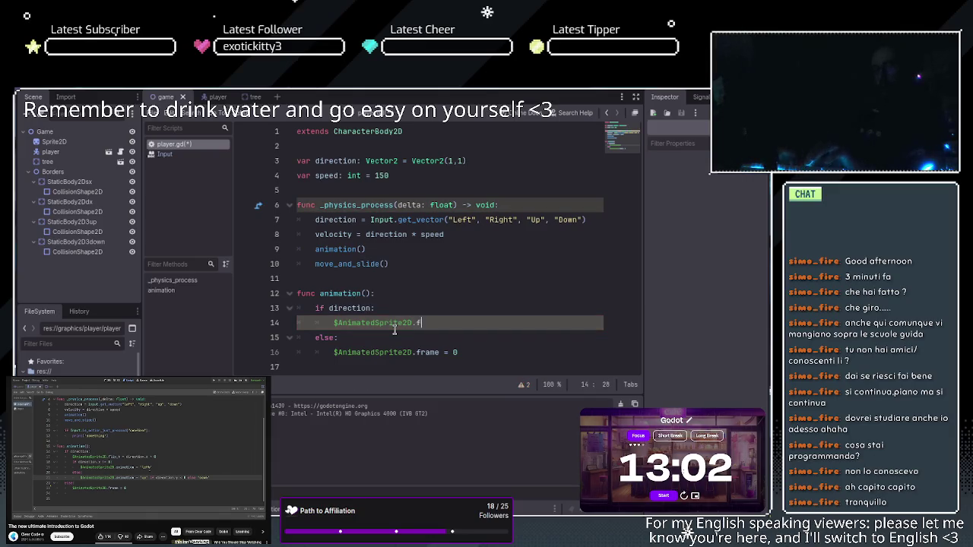
key("BackSpace")
type("p")
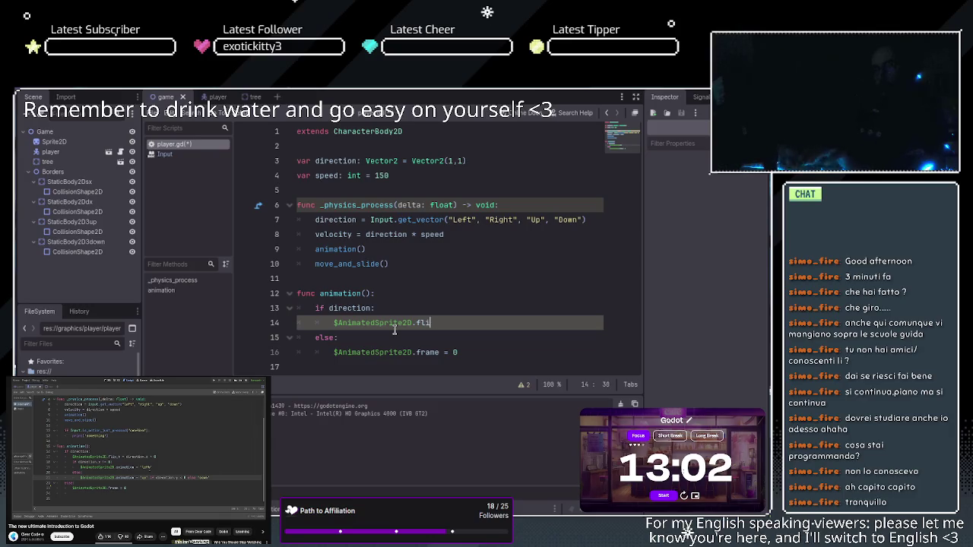
key("Return")
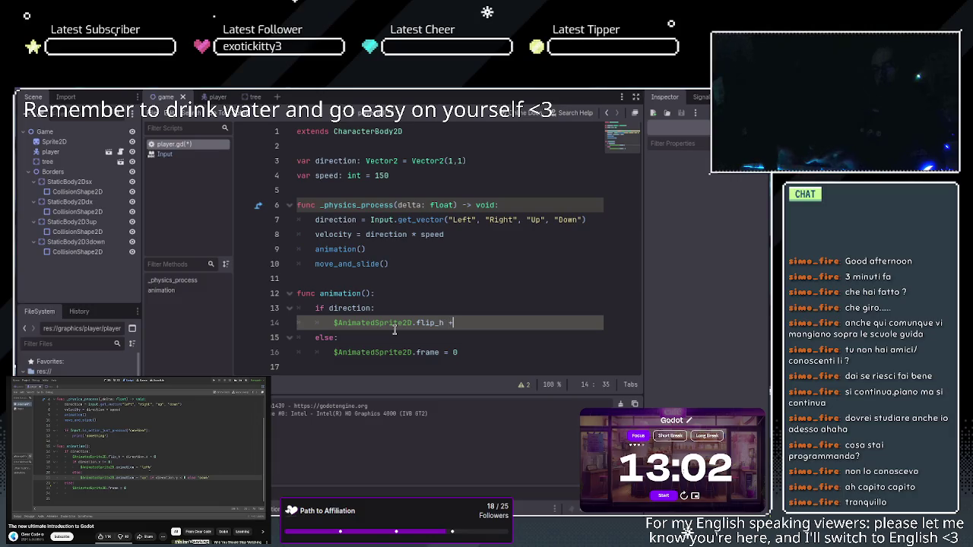
type("= direc")
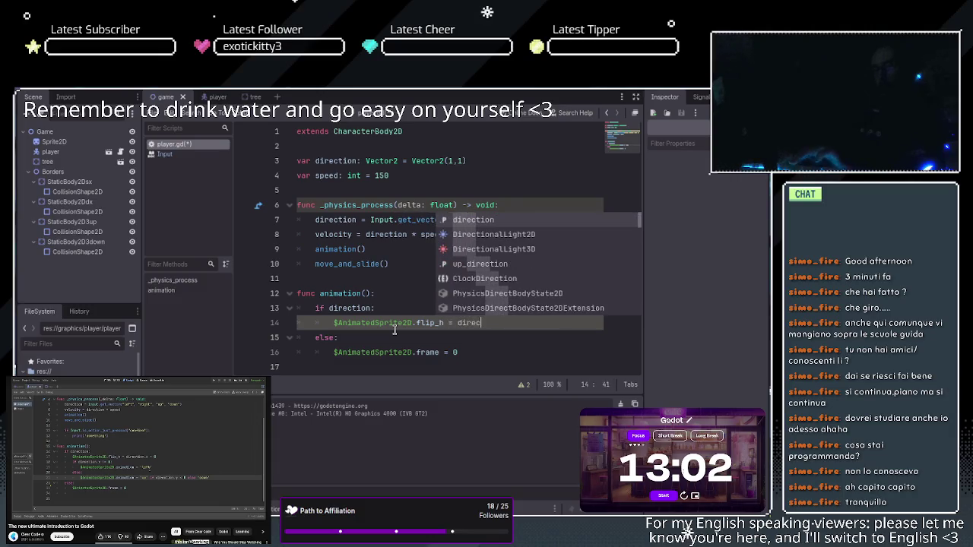
type("tion.x")
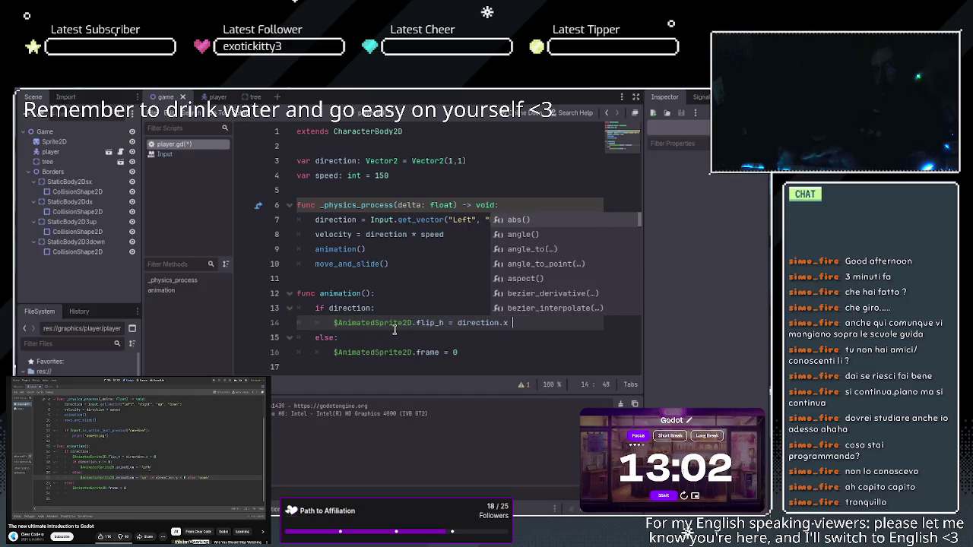
type(" .")
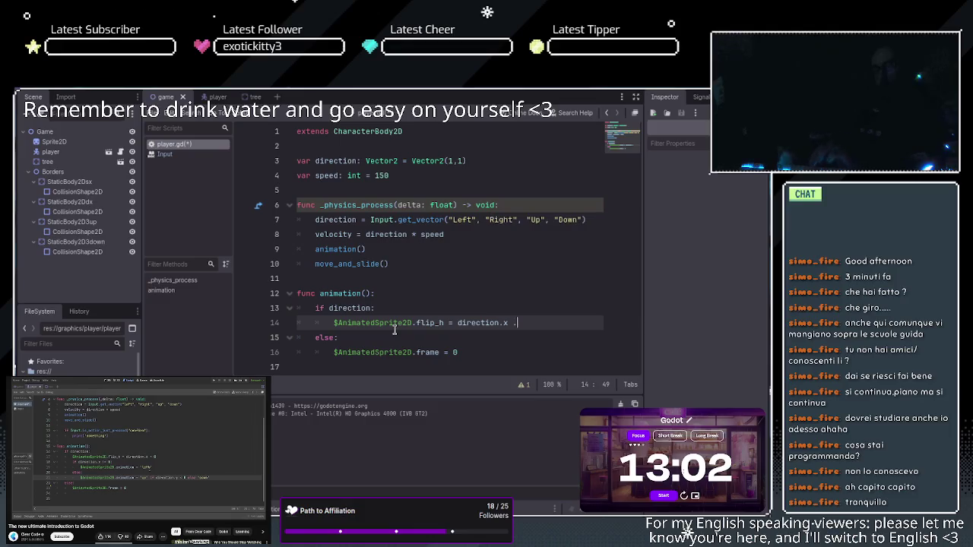
key("BackSpace")
type("> 0")
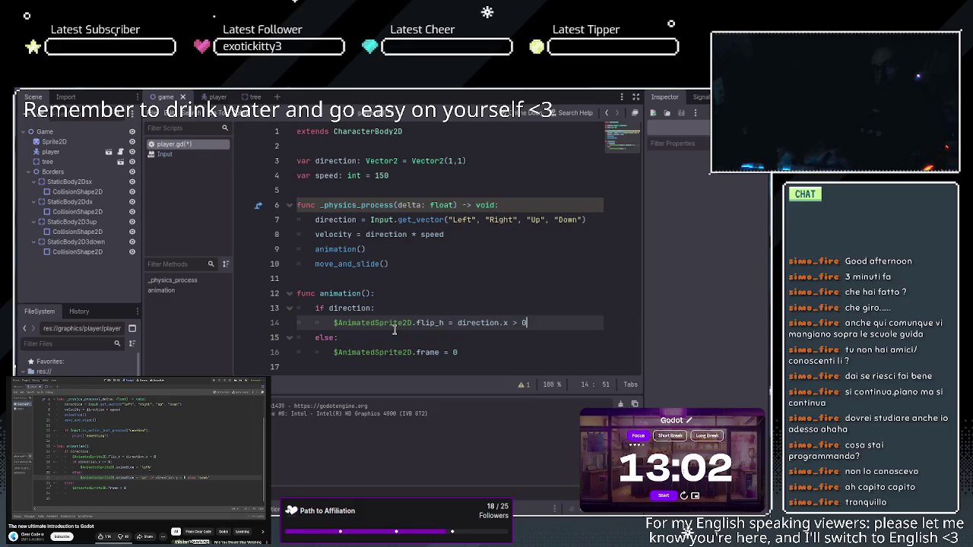
key("Return")
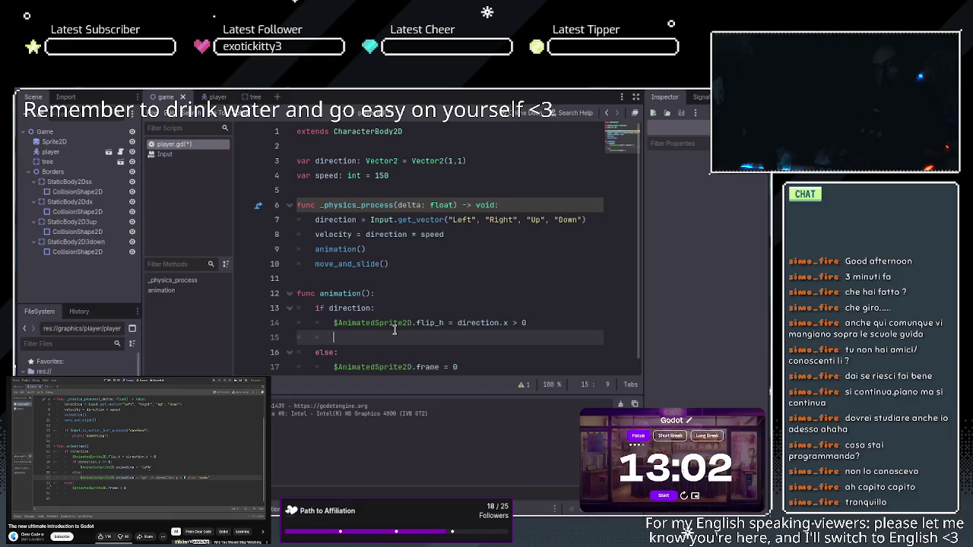
type("if")
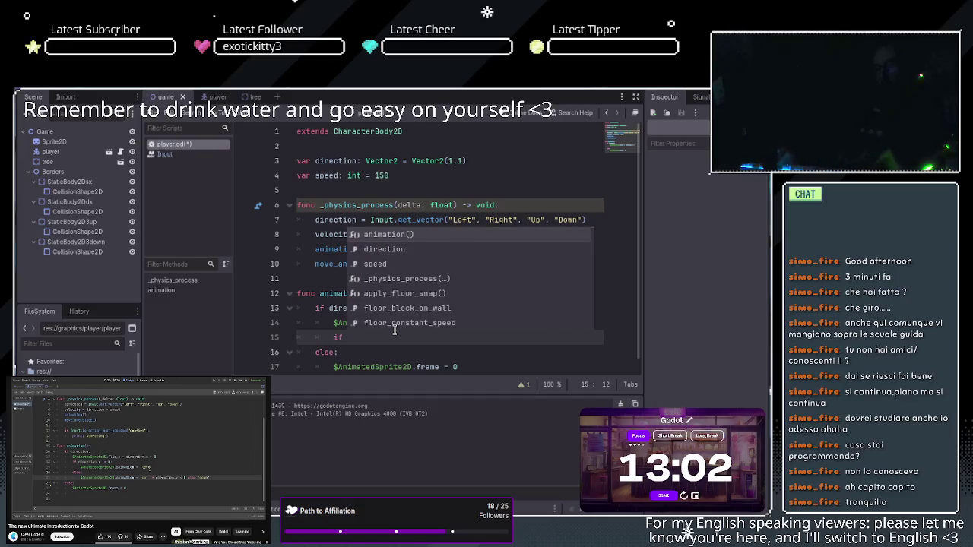
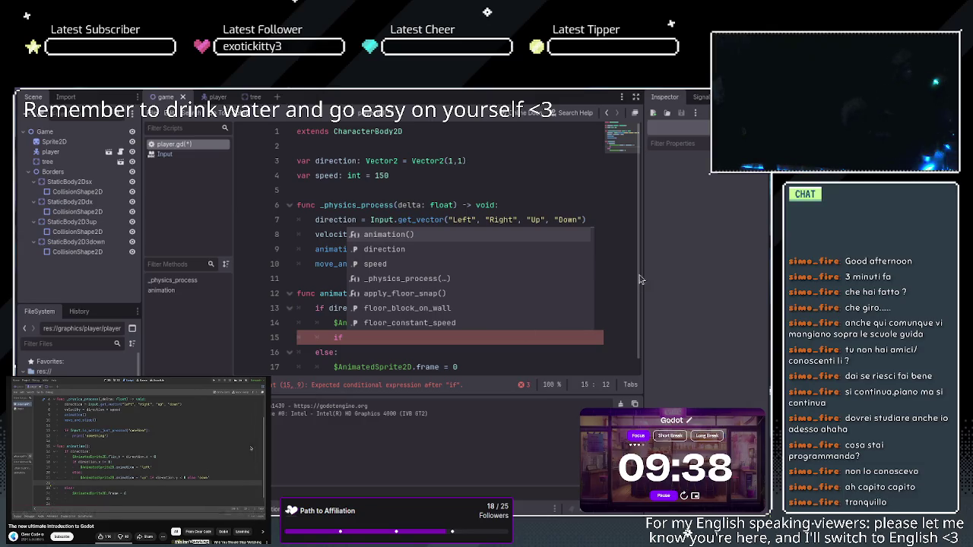
- Add the condition 'if direction.x != 0:' on line 15 and start an indented line below it
key("space")
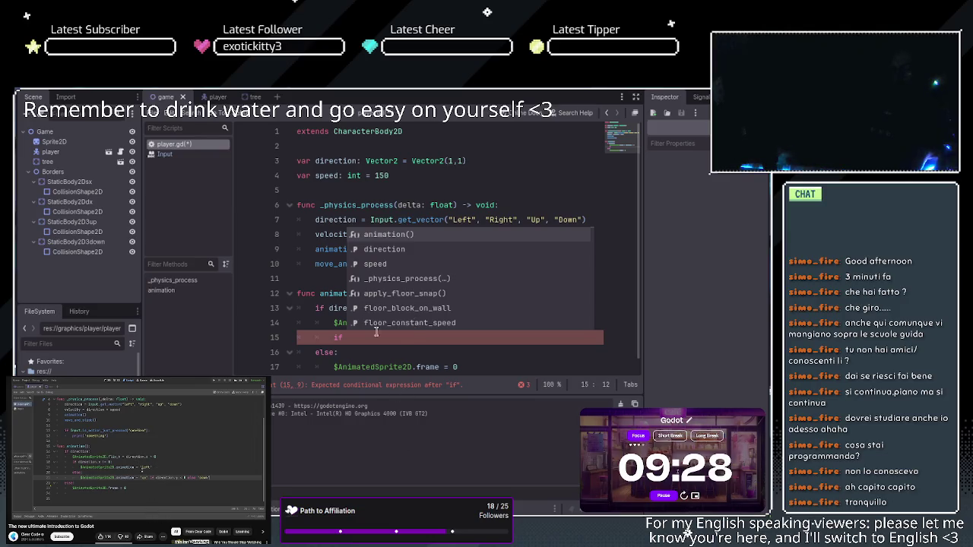
key("Escape")
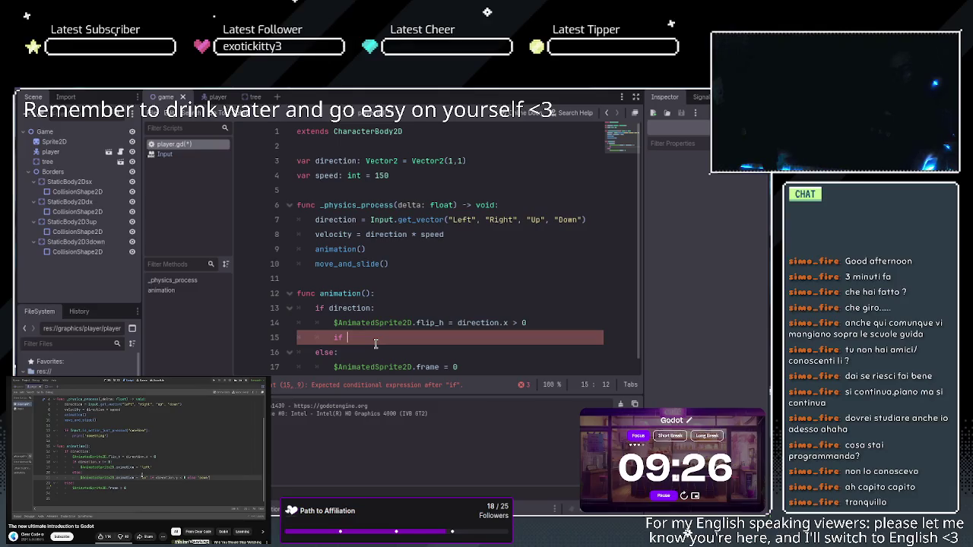
scroll(374, 344, "down", 1)
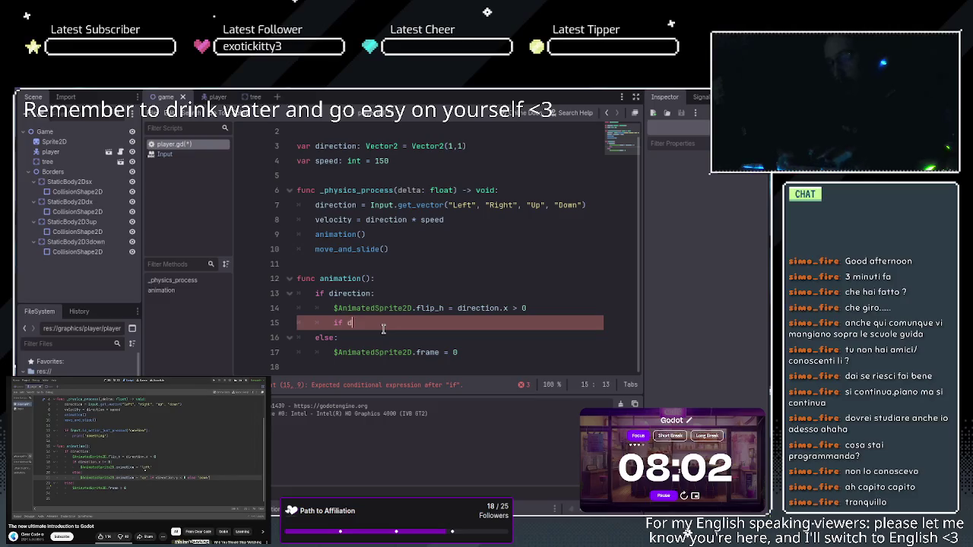
type("directi")
key("BackSpace")
key("BackSpace")
key("BackSpace")
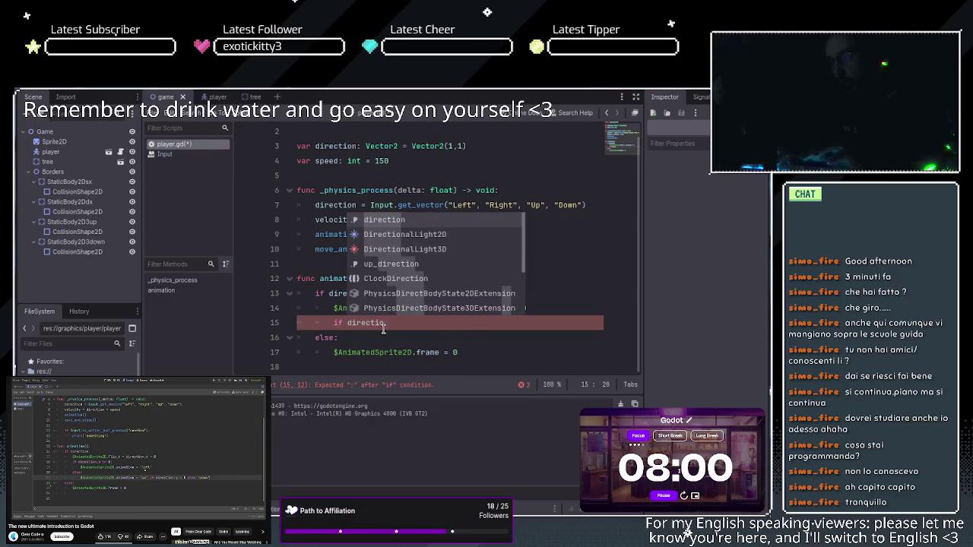
key("BackSpace")
key("BackSpace")
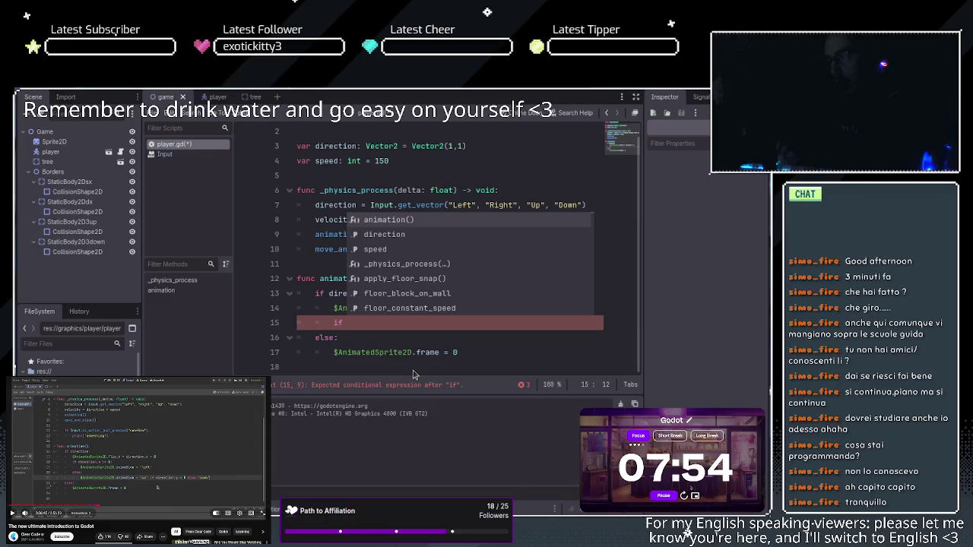
type("directi")
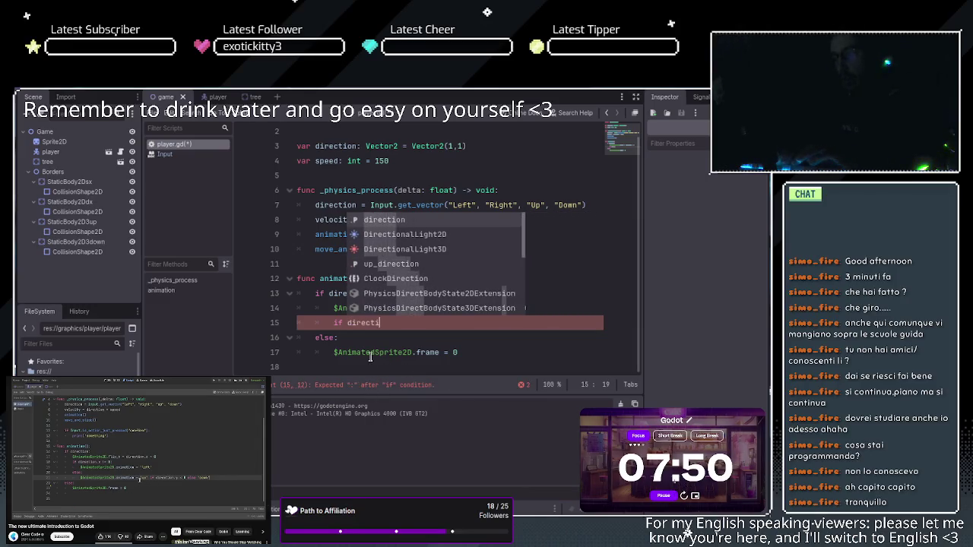
type("on.x")
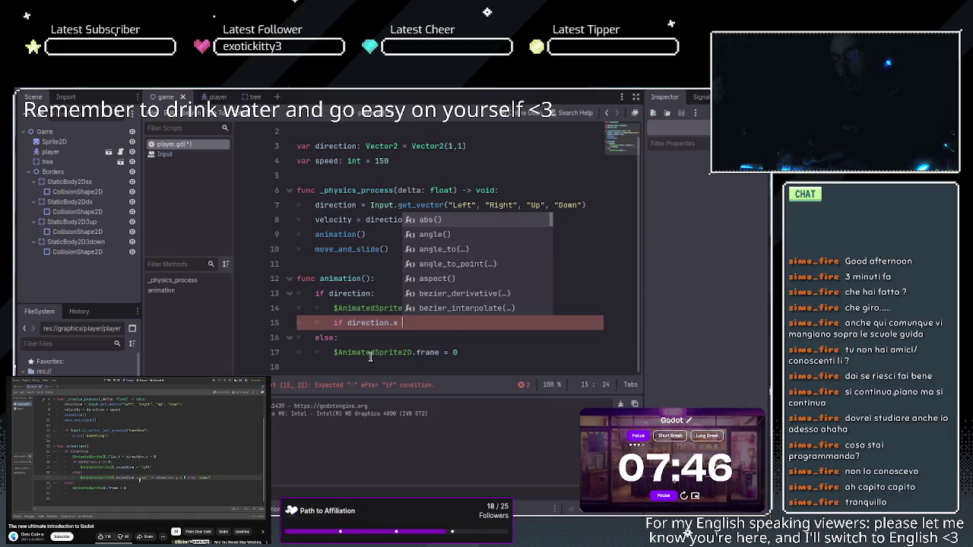
type(" =")
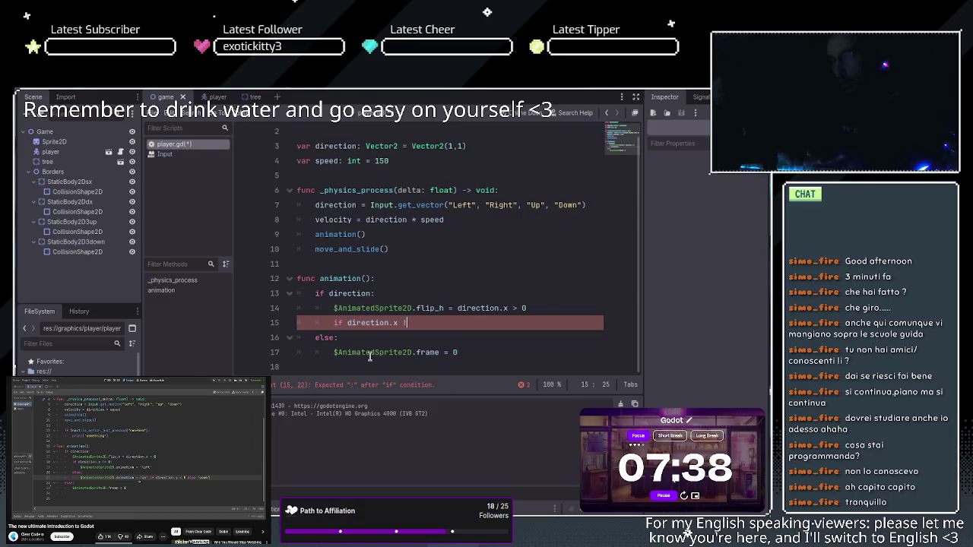
type("= 0")
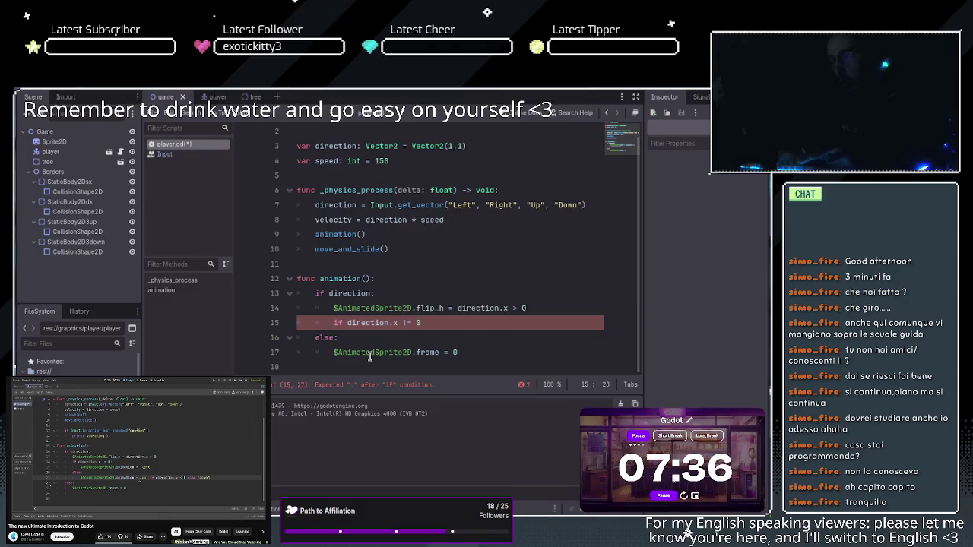
type(":")
key("Return")
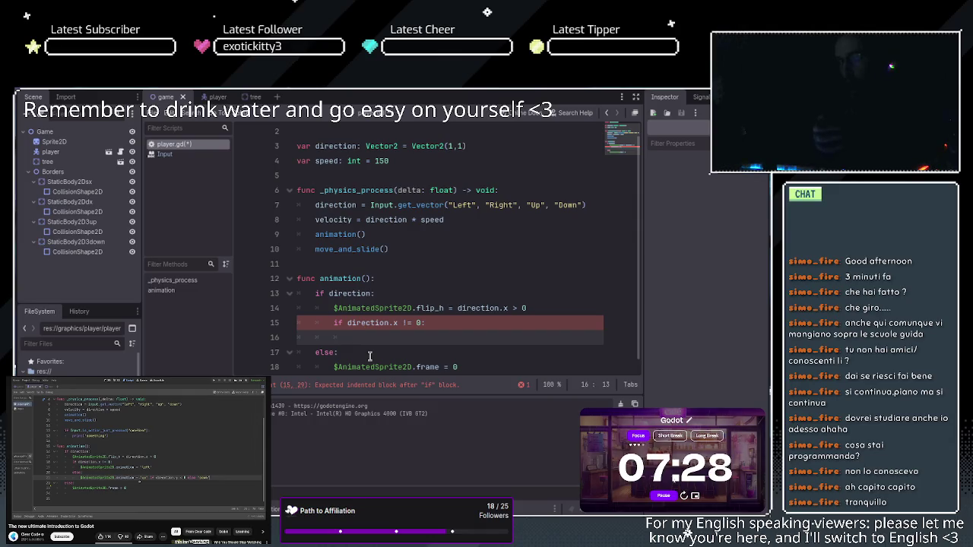
- Select the $AnimatedSprite2D reference on line 14 and move to the empty line 16
left_click_drag(334, 309, 443, 302)
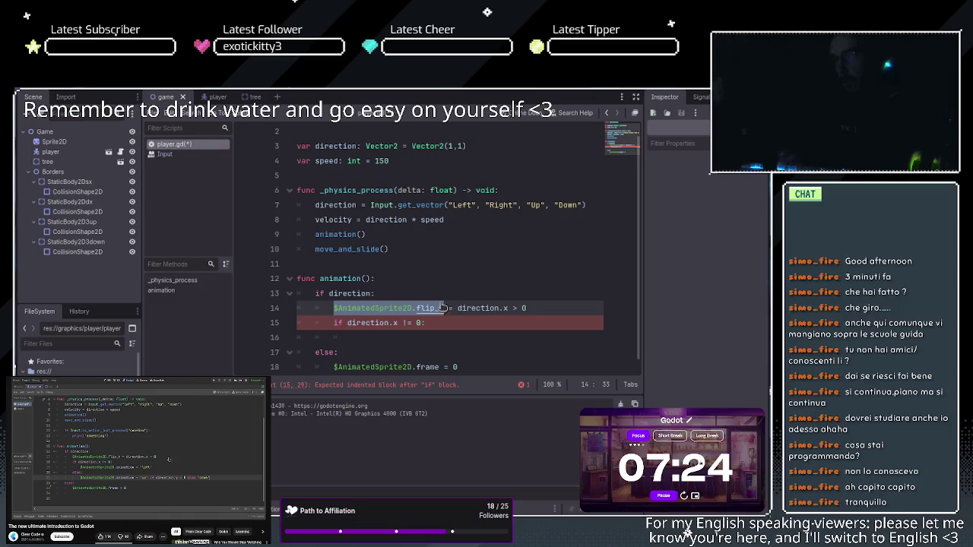
left_click(334, 309)
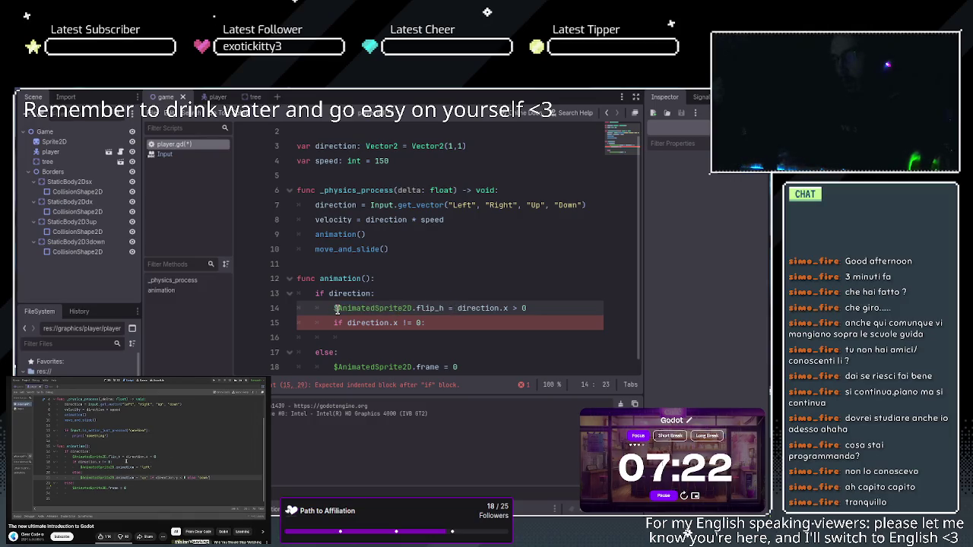
left_click_drag(334, 309, 412, 309)
key("ctrl+c")
left_click(398, 339)
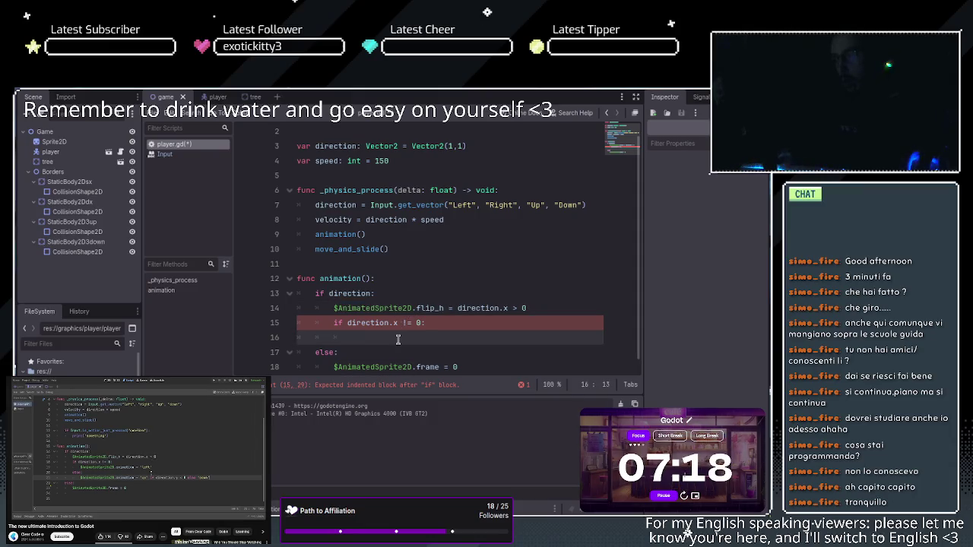
- Write $AnimatedSprite2D.animation = "left" on line 16, trying "Left" before reverting to lowercase
key("ctrl+v")
type(".animati")
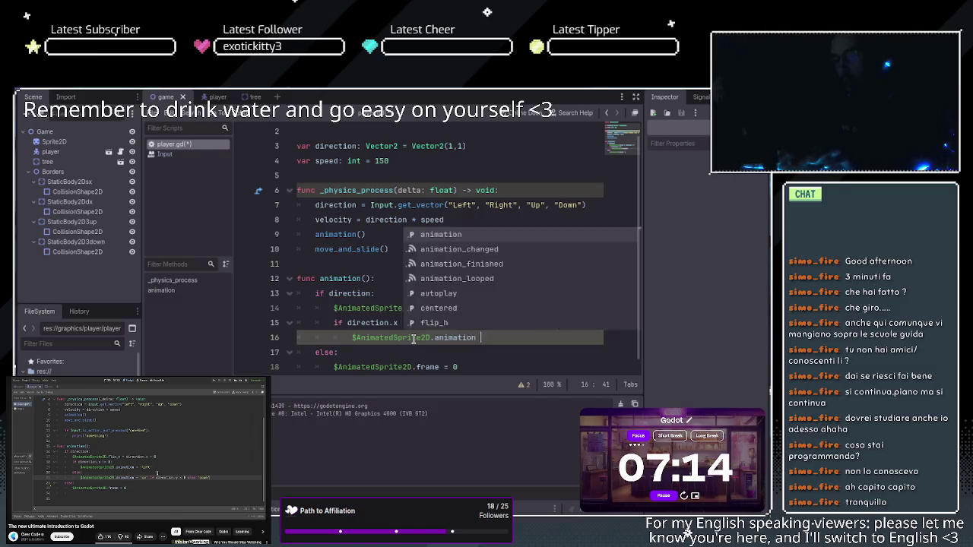
type(" +")
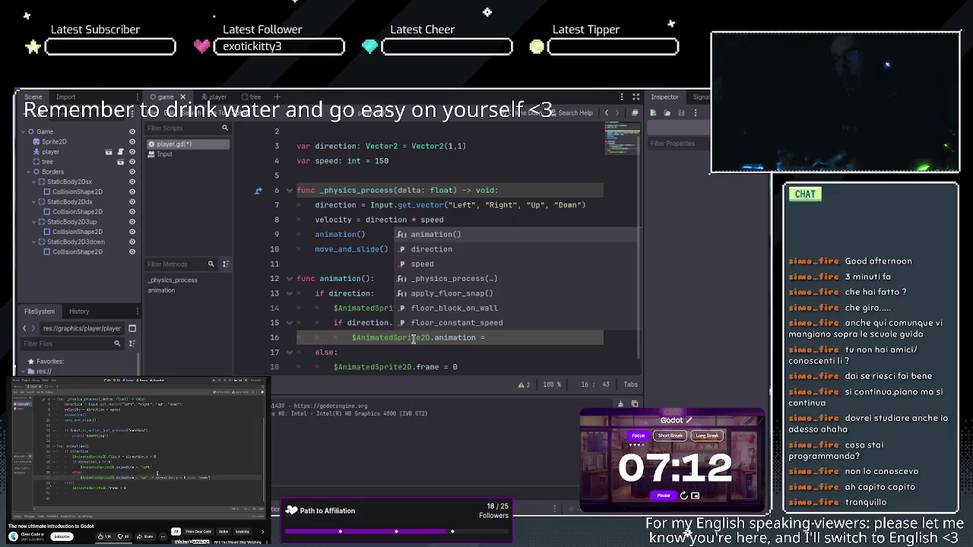
type(" \"")
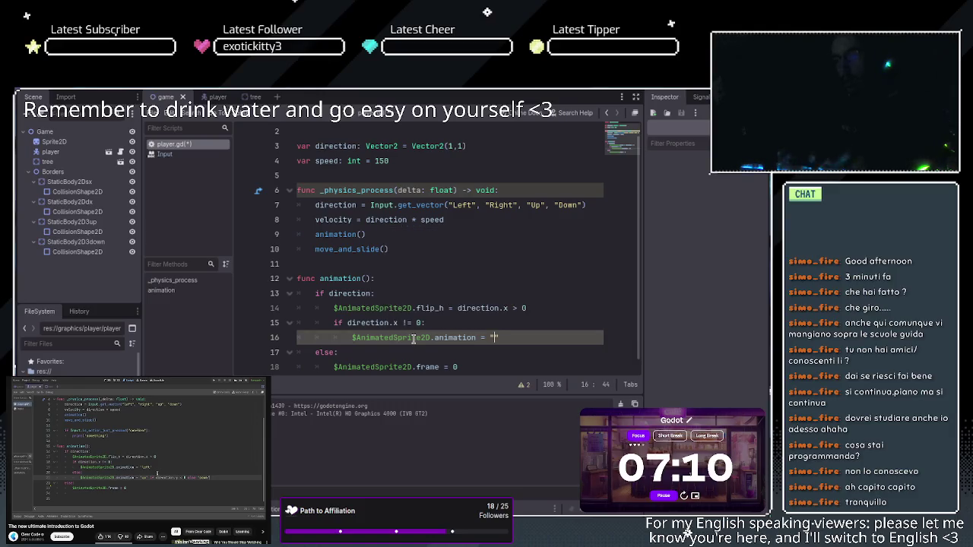
type("Left\"")
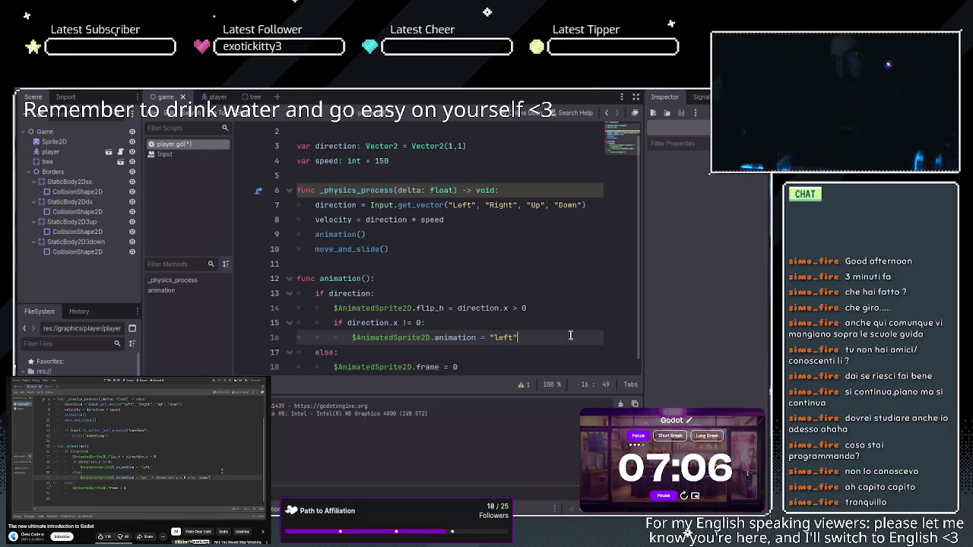
mouse_move(527, 308)
left_mouse_down()
mouse_move(314, 308)
mouse_move(308, 296)
mouse_move(309, 308)
left_mouse_up()
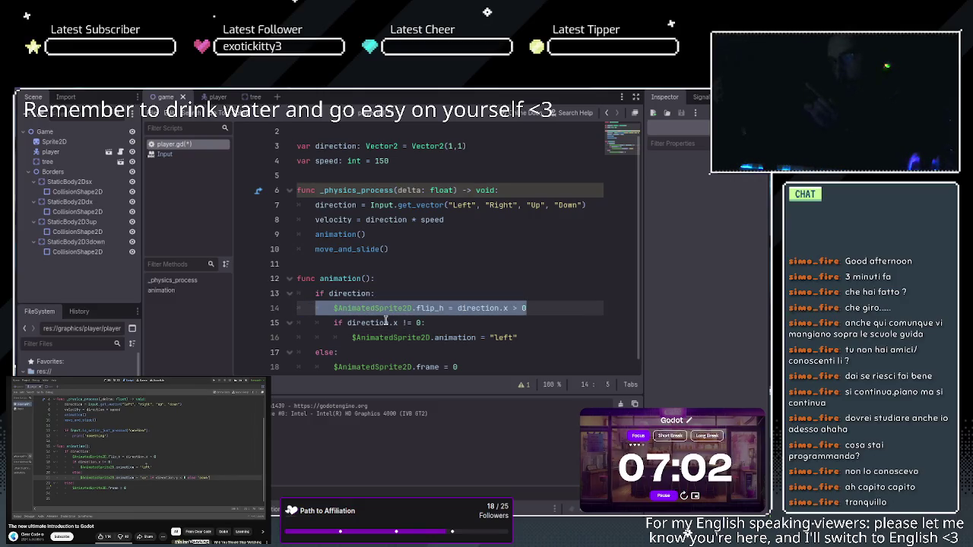
left_click(495, 337)
key("BackSpace")
type("L")
key("Right")
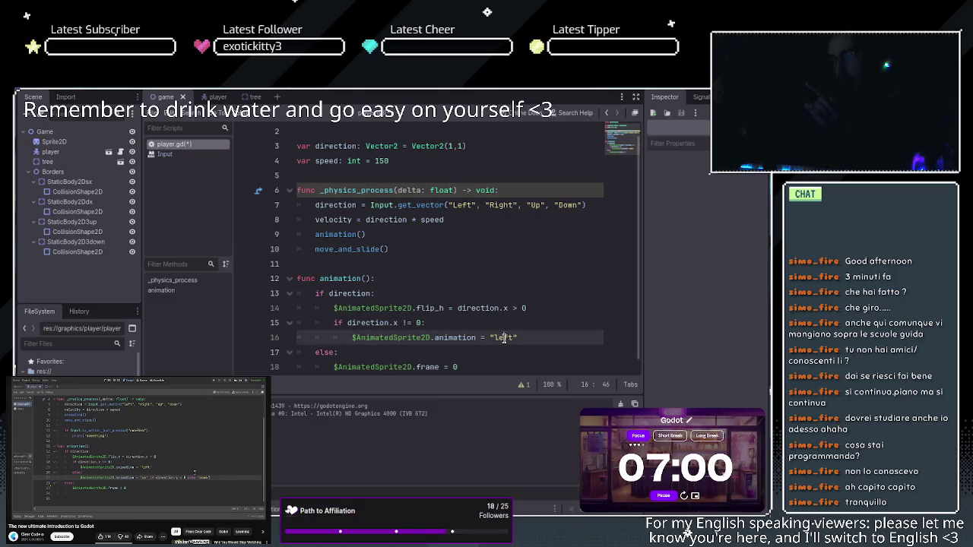
key("ctrl+z")
- Compare the "left" animation name on line 16 with the flip_h line above
left_click(479, 307)
left_click(439, 307)
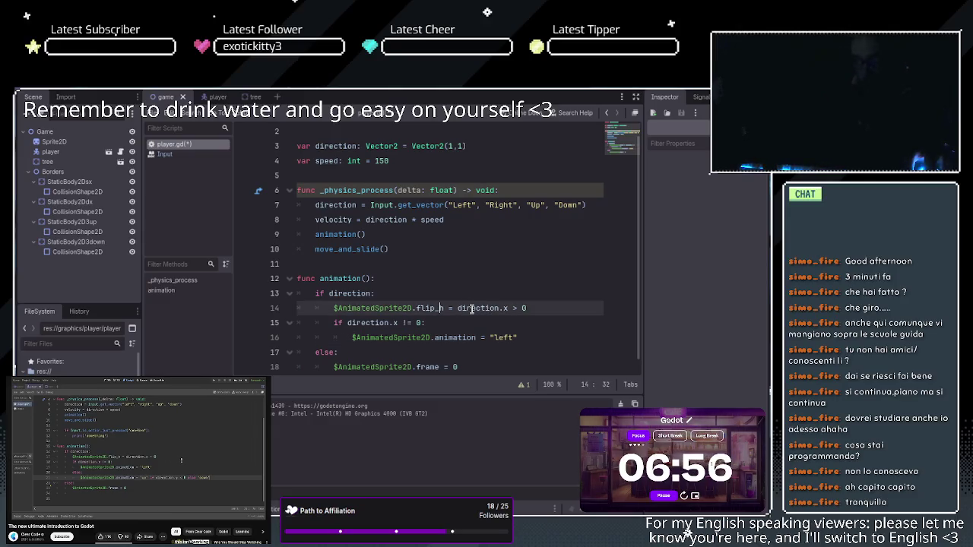
left_click(518, 337)
left_click_drag(518, 338, 489, 337)
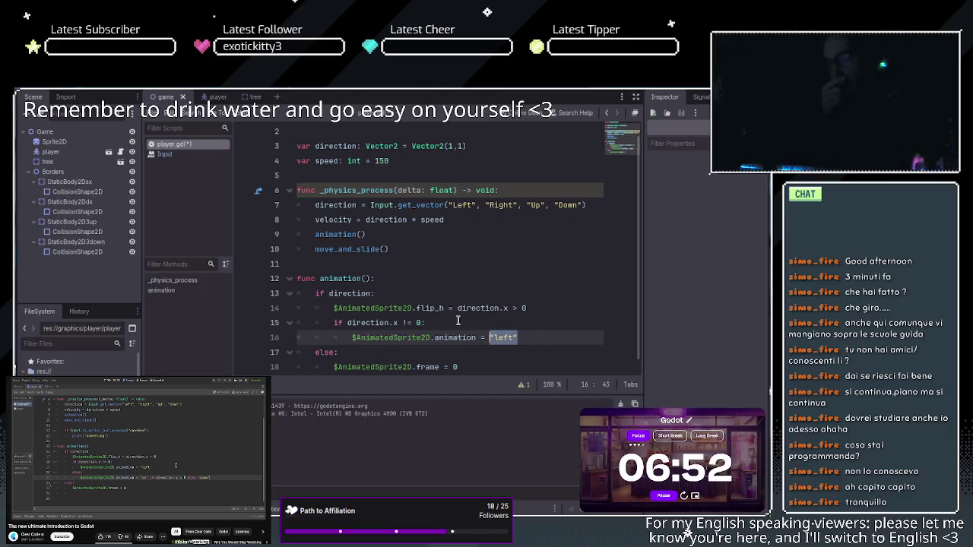
left_click(458, 308)
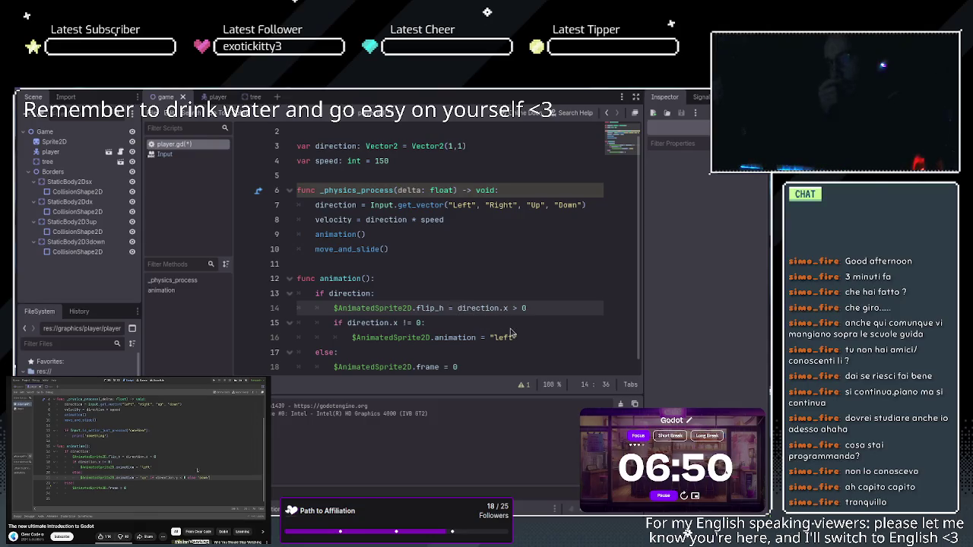
scroll(465, 326, "down", 1)
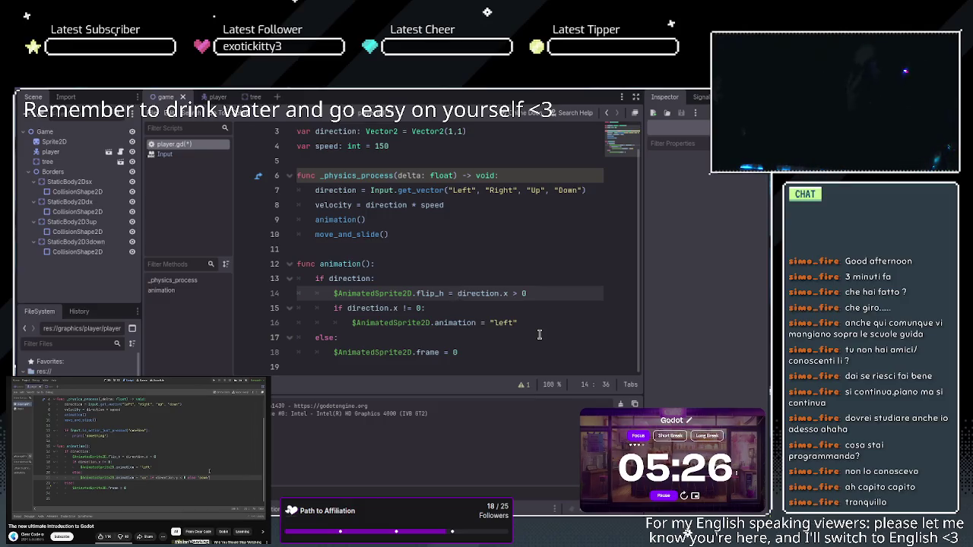
left_click(545, 324)
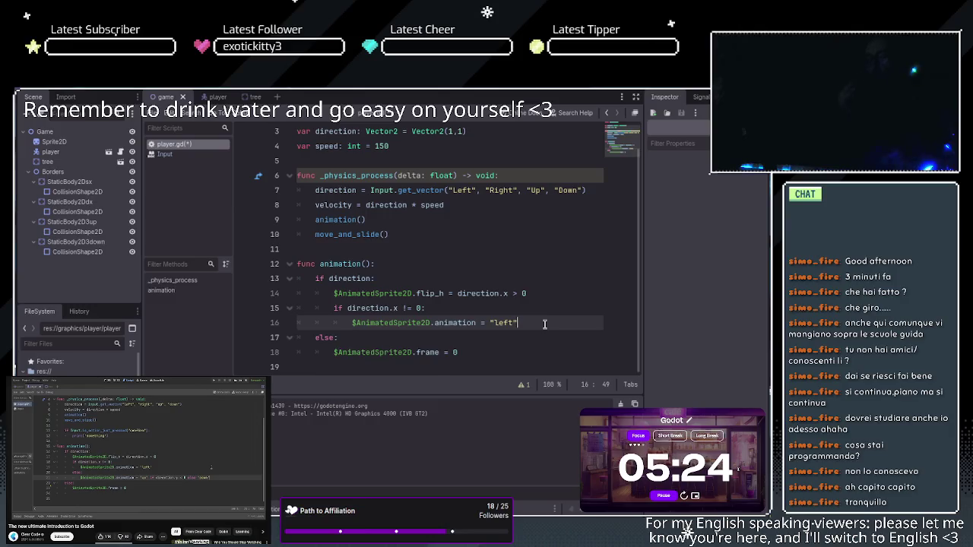
- Add an outdented 'else:' on line 17 with an indented empty line beneath it
key("Return")
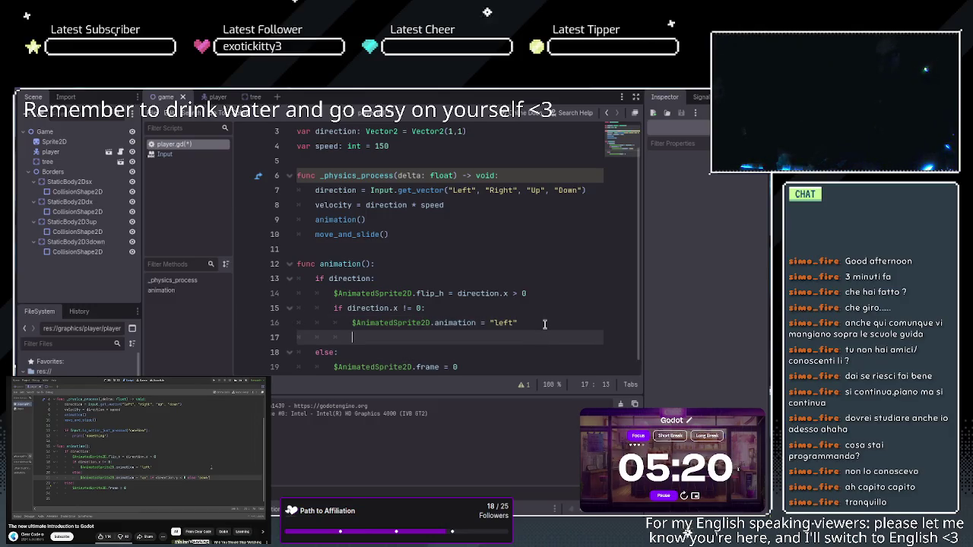
key("BackSpace")
type("els")
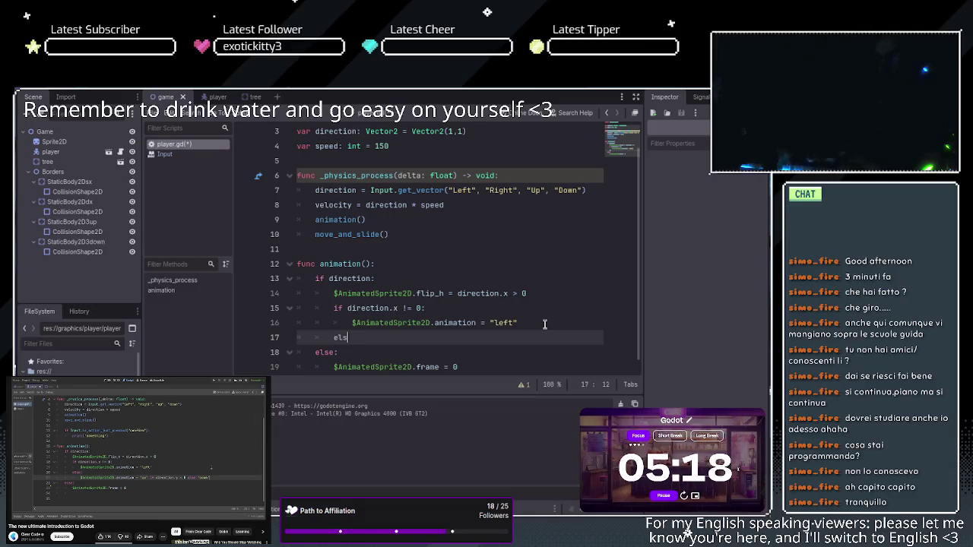
type("e:")
key("Return")
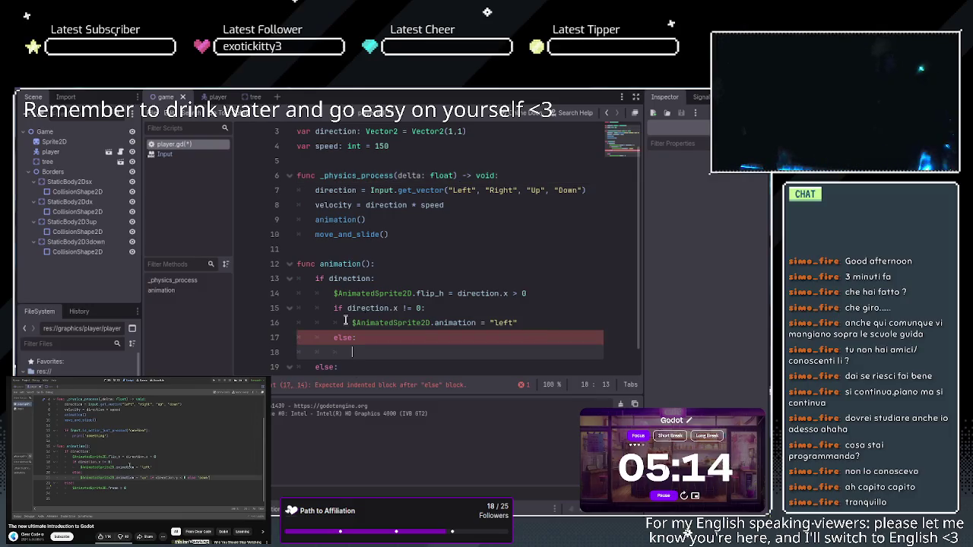
left_click_drag(352, 323, 477, 323)
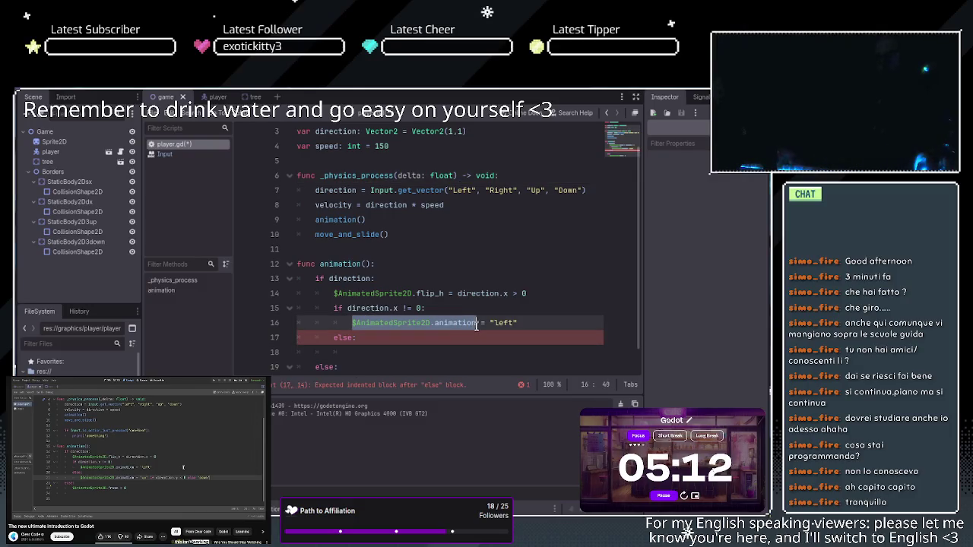
left_click(468, 324)
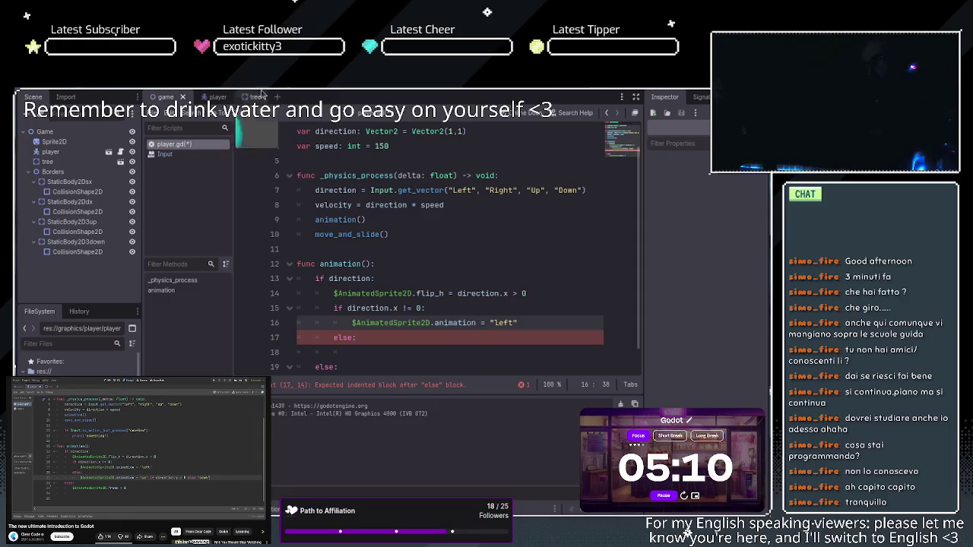
- In the player scene, add a new SpriteFrames animation named 'down'
left_click(216, 97)
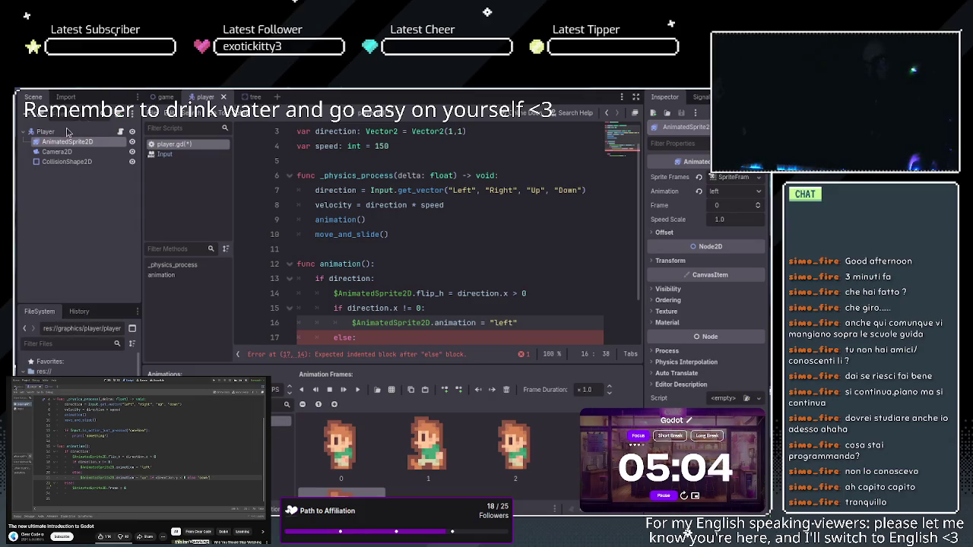
left_click(152, 389)
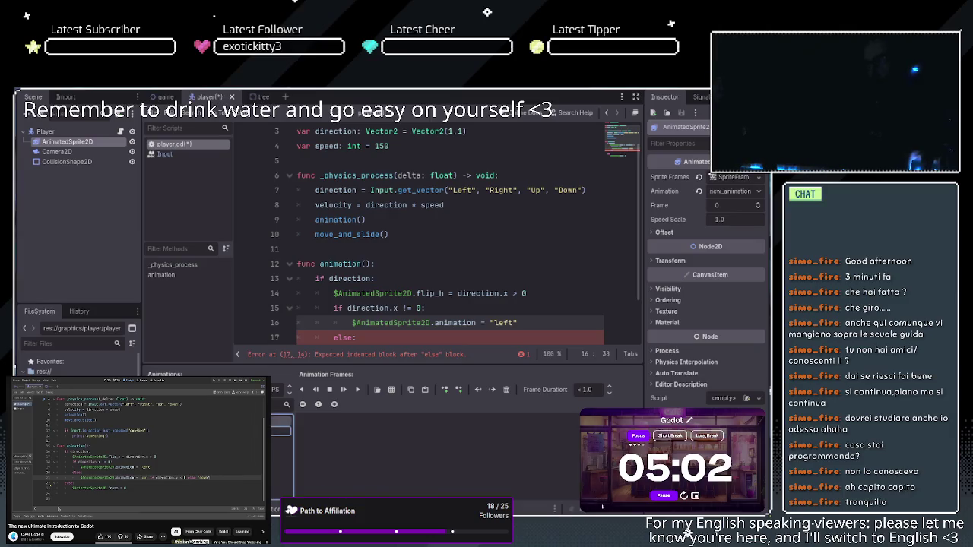
key("Return")
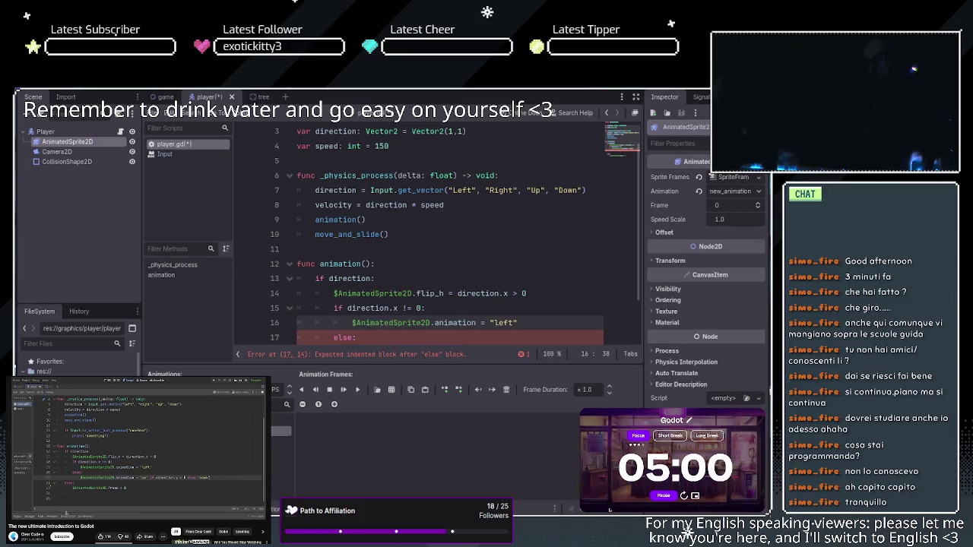
type("down")
key("Return")
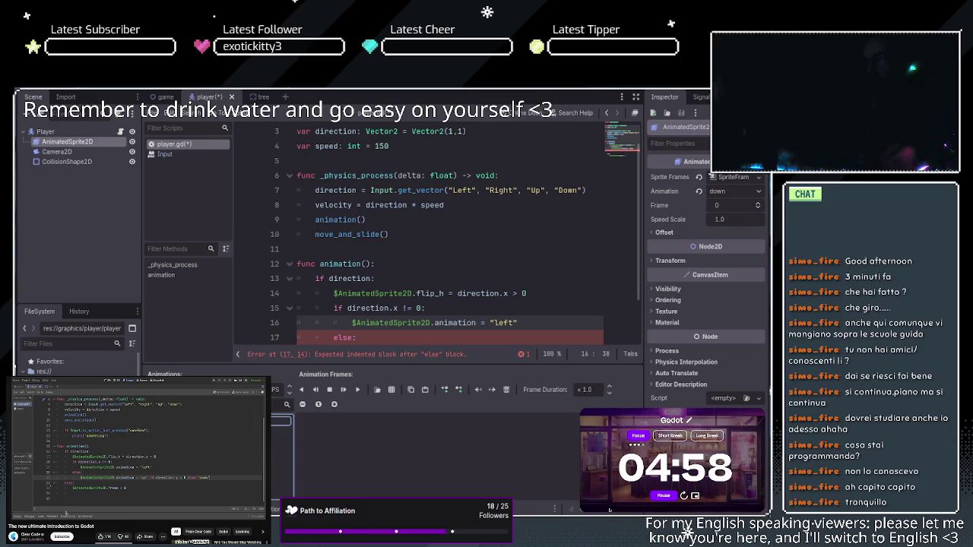
left_click(607, 506)
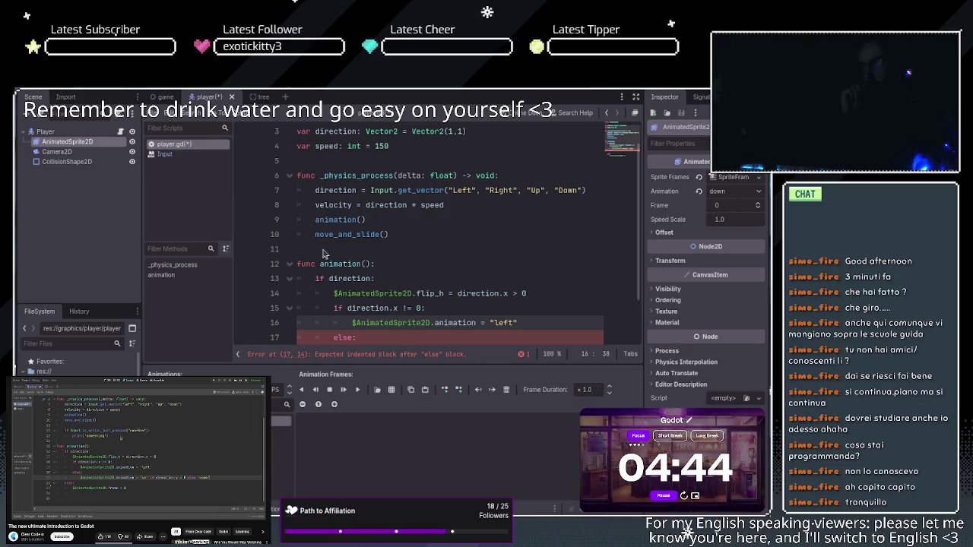
- Add four character frames to 'down', preview it in the 2D view, then return to player.gd
left_click(282, 421)
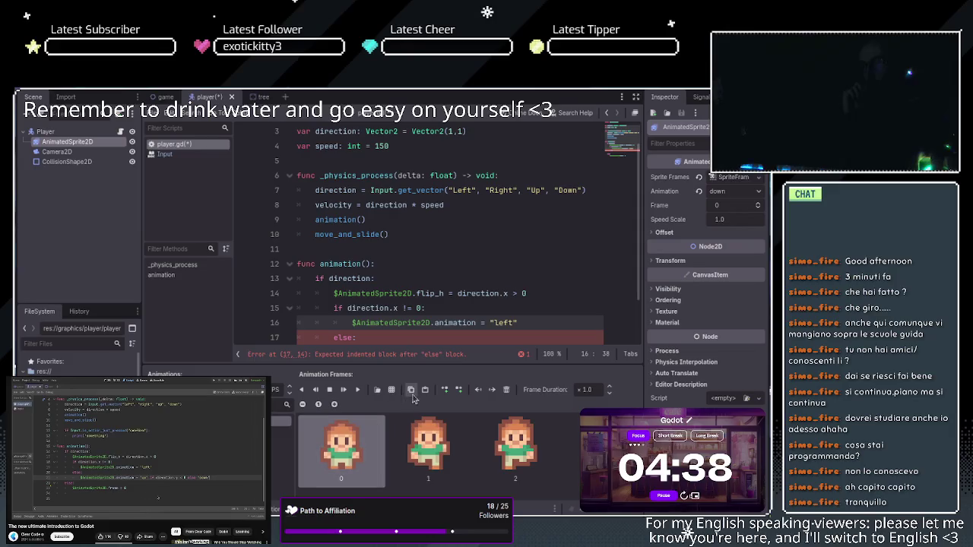
left_click(425, 393)
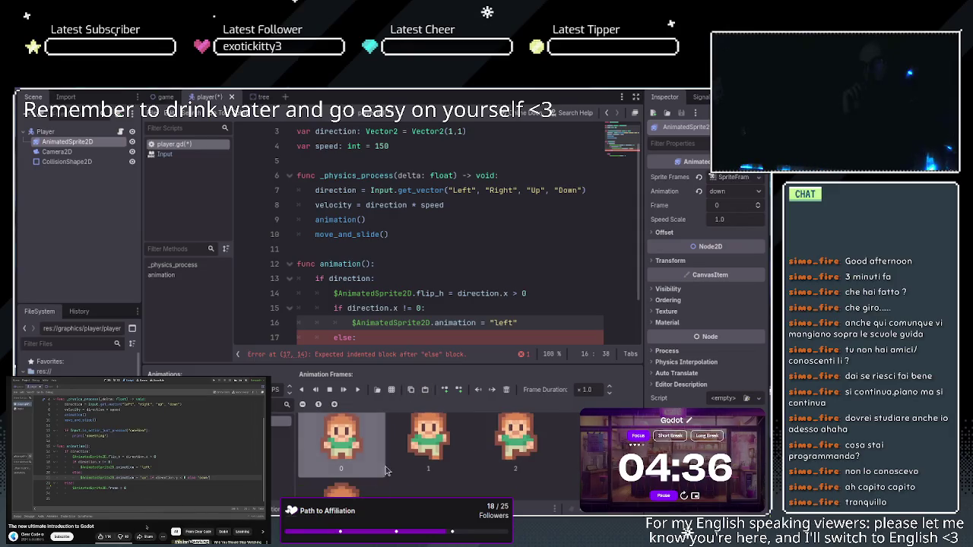
scroll(532, 455, "down", 1)
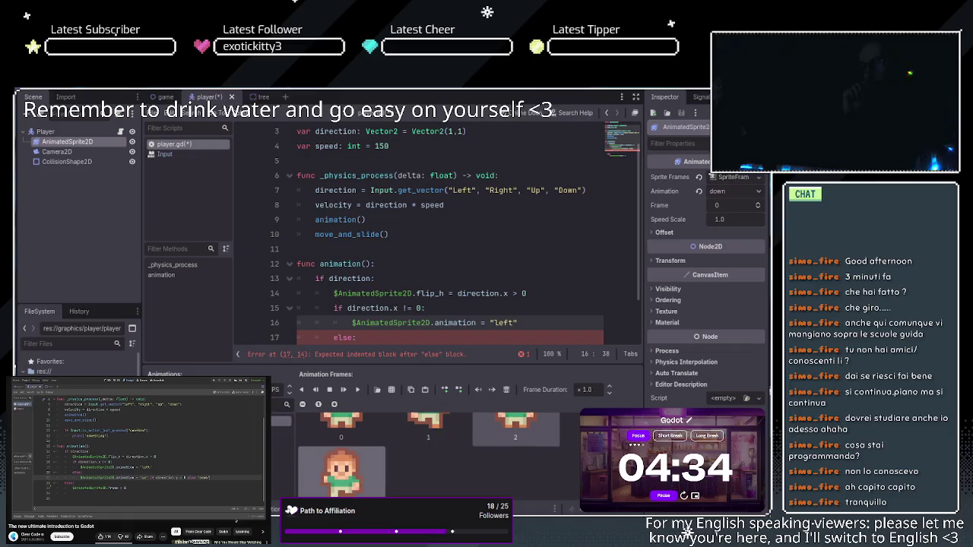
scroll(574, 467, "up", 1)
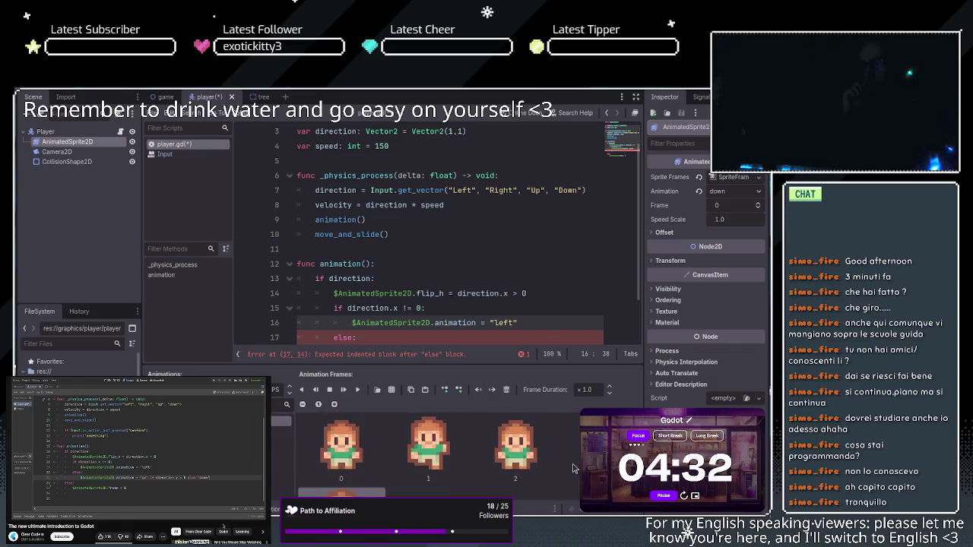
scroll(574, 466, "down", 1)
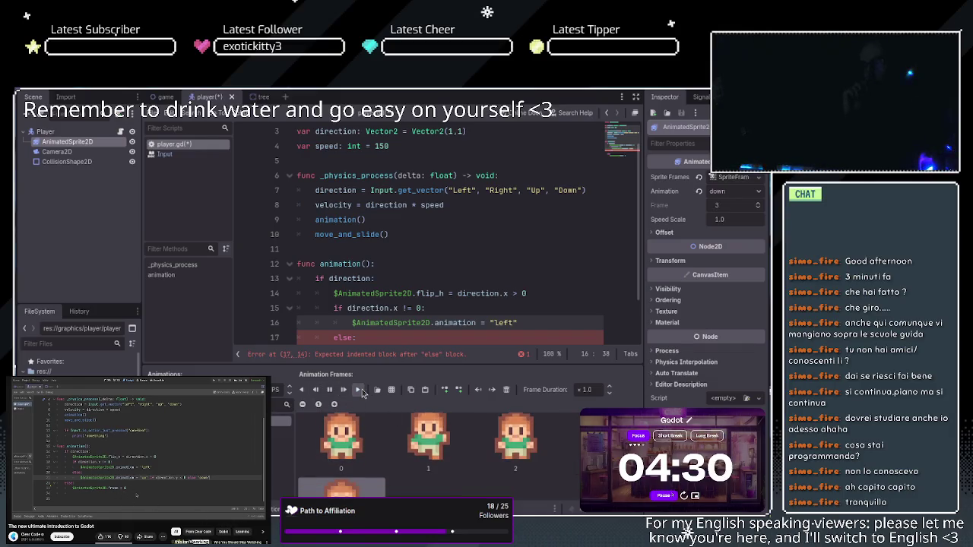
left_click(362, 391)
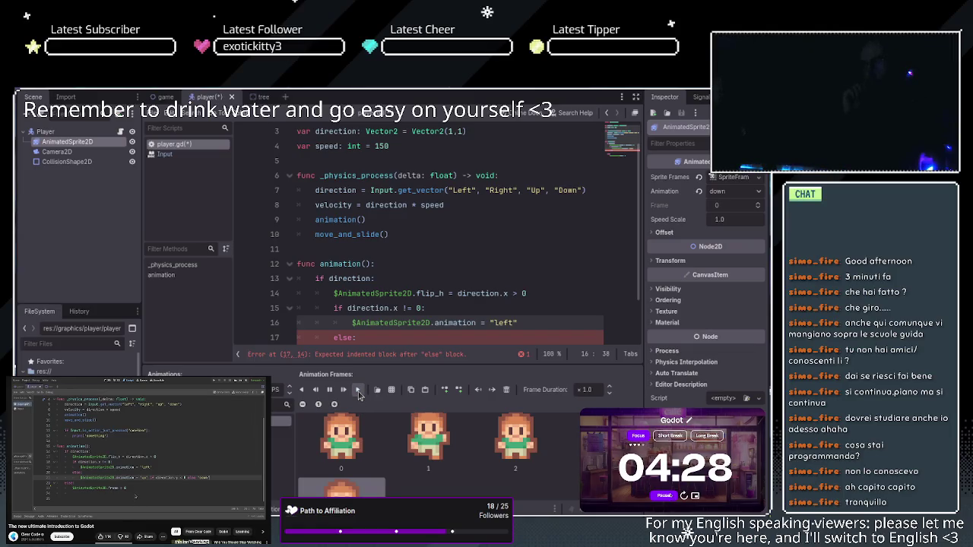
key("ctrl+F1")
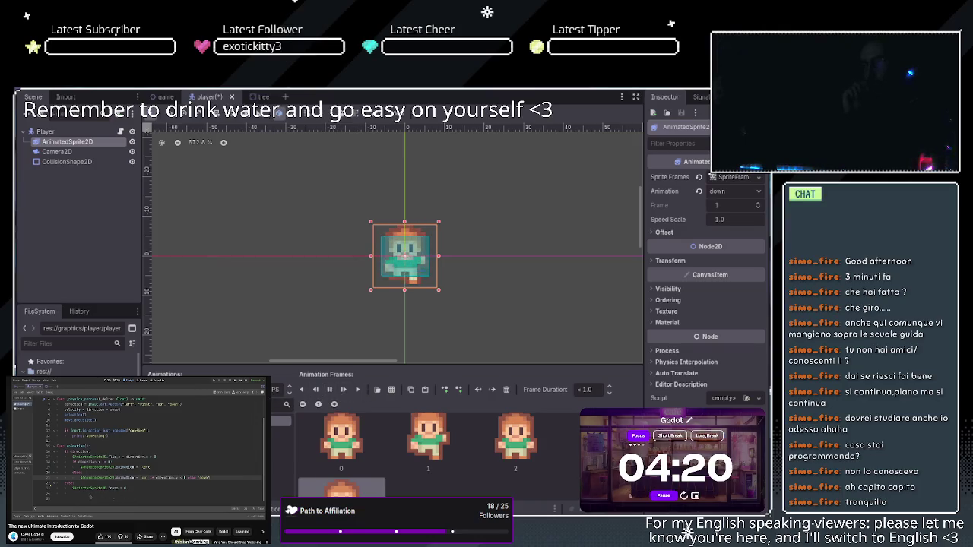
left_click(329, 389)
left_click(367, 79)
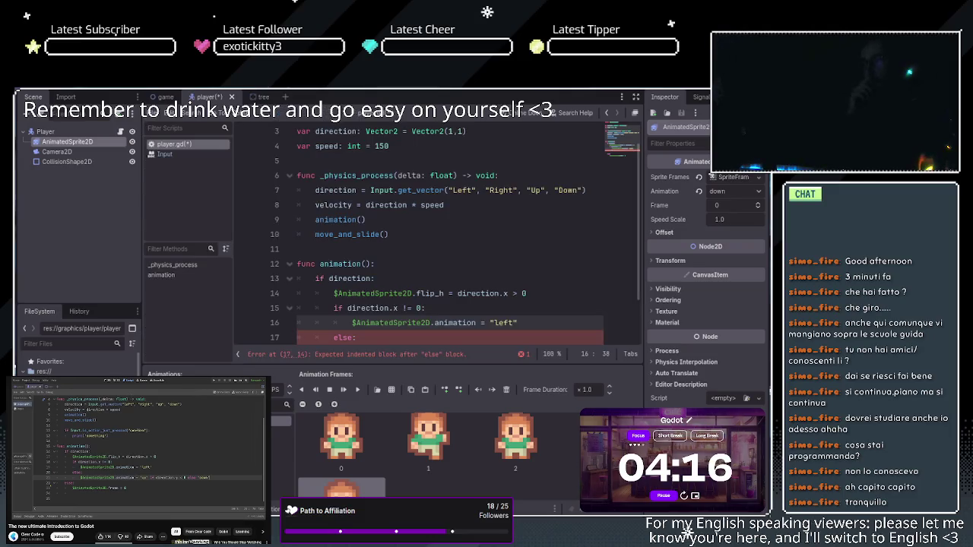
left_click(402, 279)
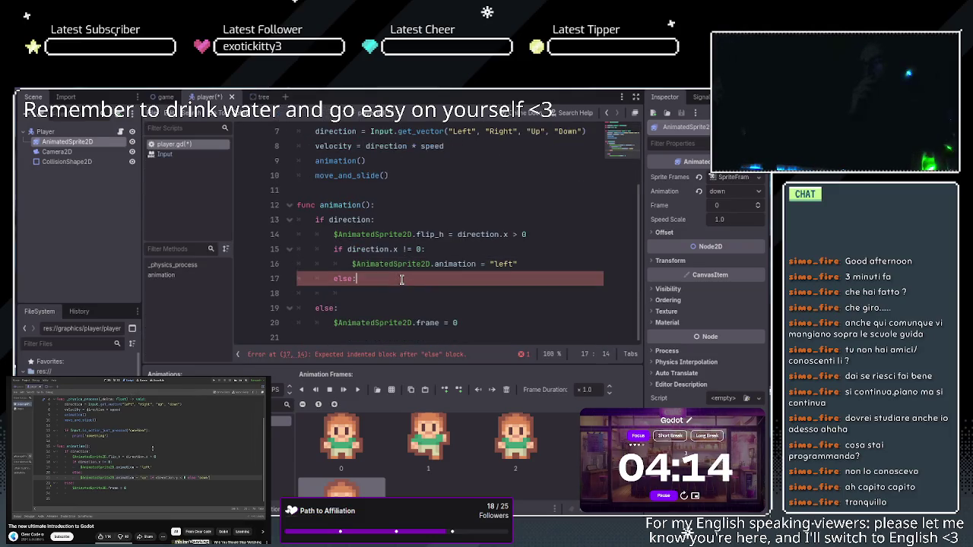
- Copy the "left" animation assignment from line 16 onto the empty line under else
left_click(386, 294)
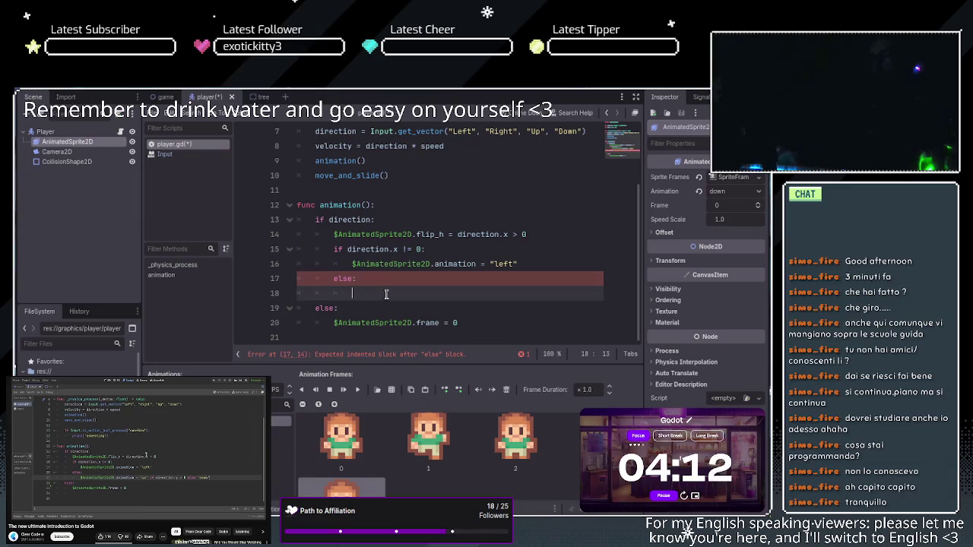
left_click_drag(352, 266, 516, 269)
key("ctrl+c")
left_click(465, 295)
key("ctrl+v")
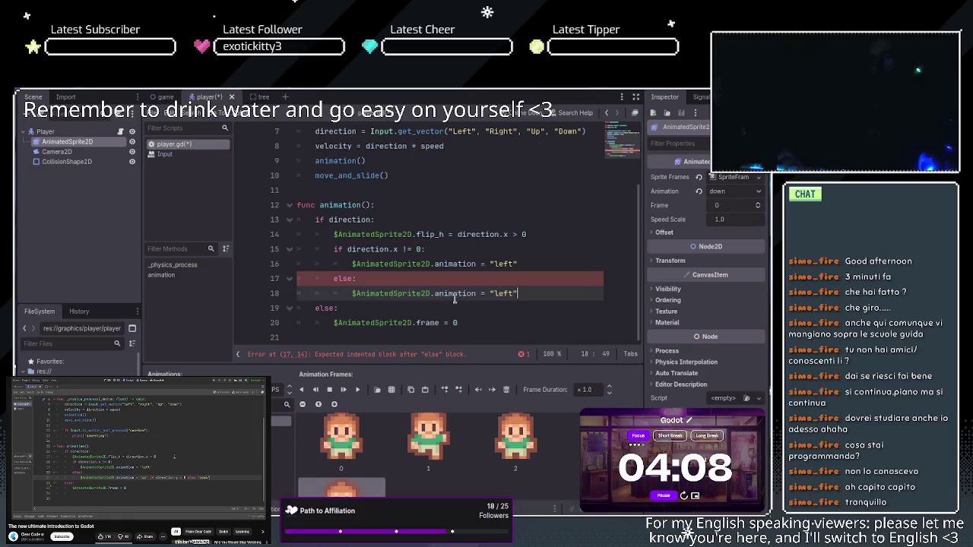
- Change the pasted line to animation = "up" if direction.y > 0
double_click(507, 294)
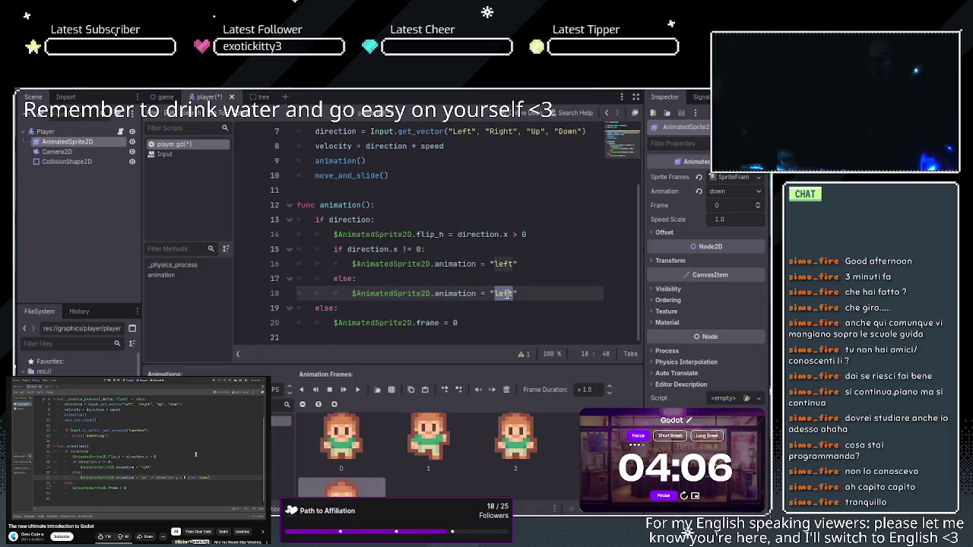
type("up")
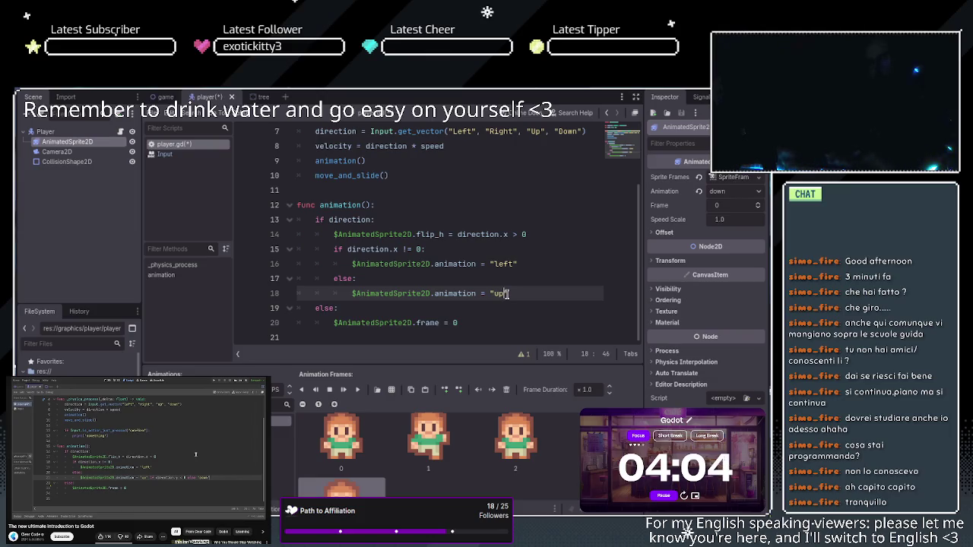
type("\" if directi")
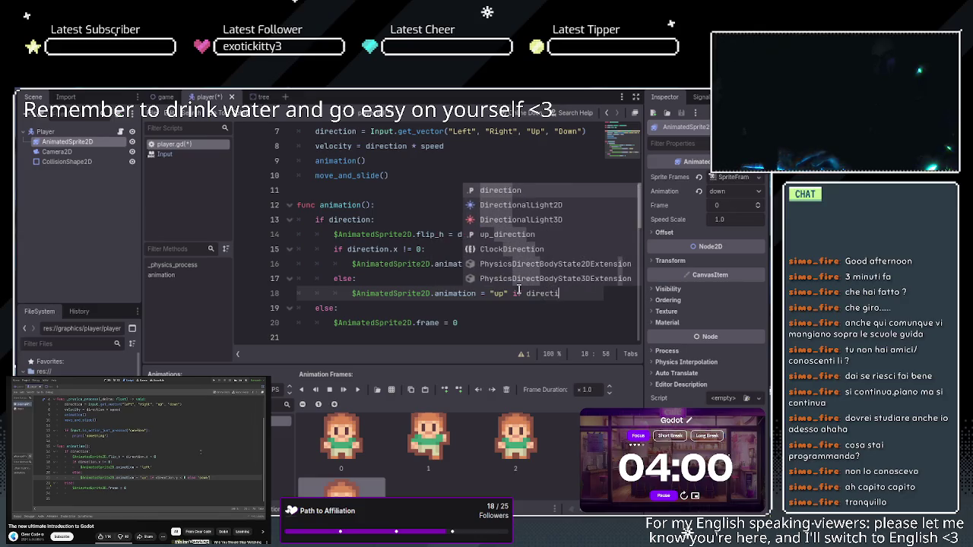
type("on.y")
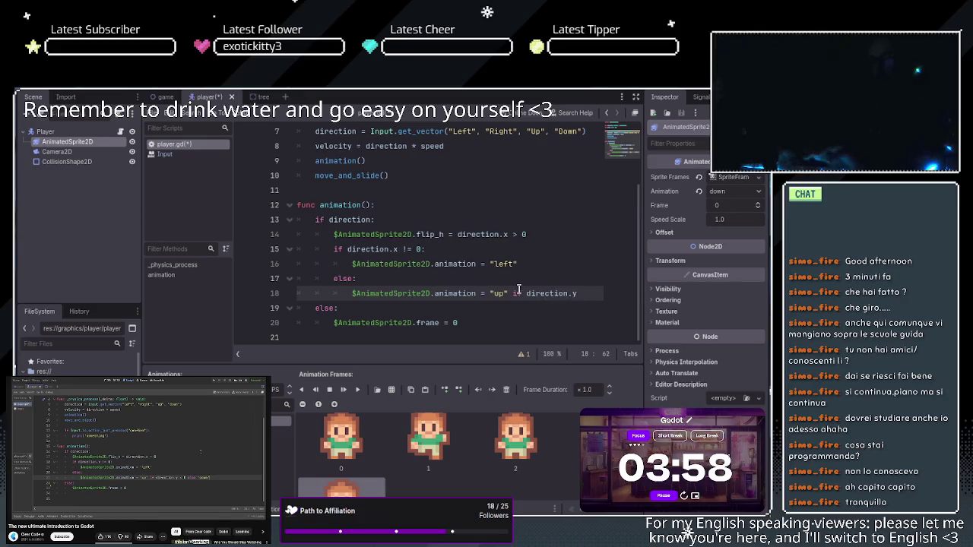
type(" .")
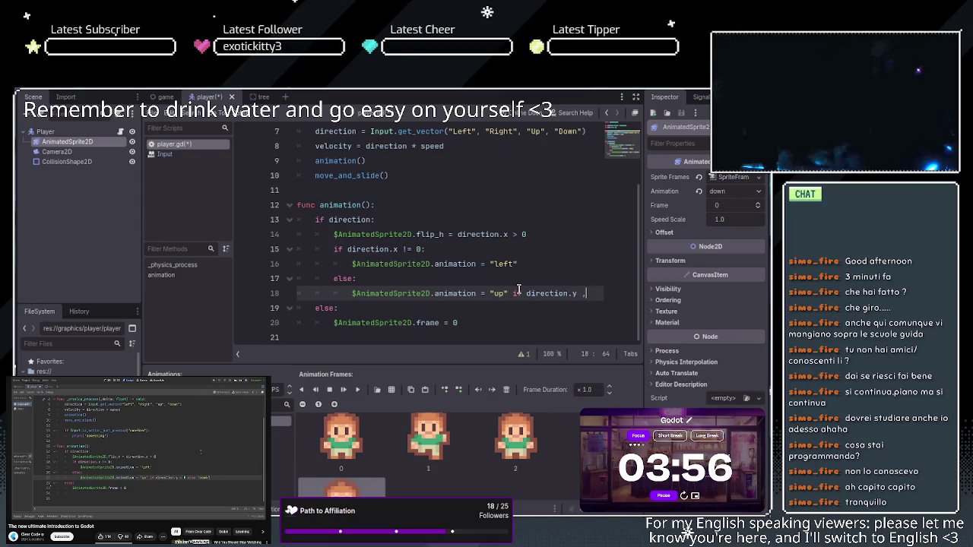
key("BackSpace")
type("<")
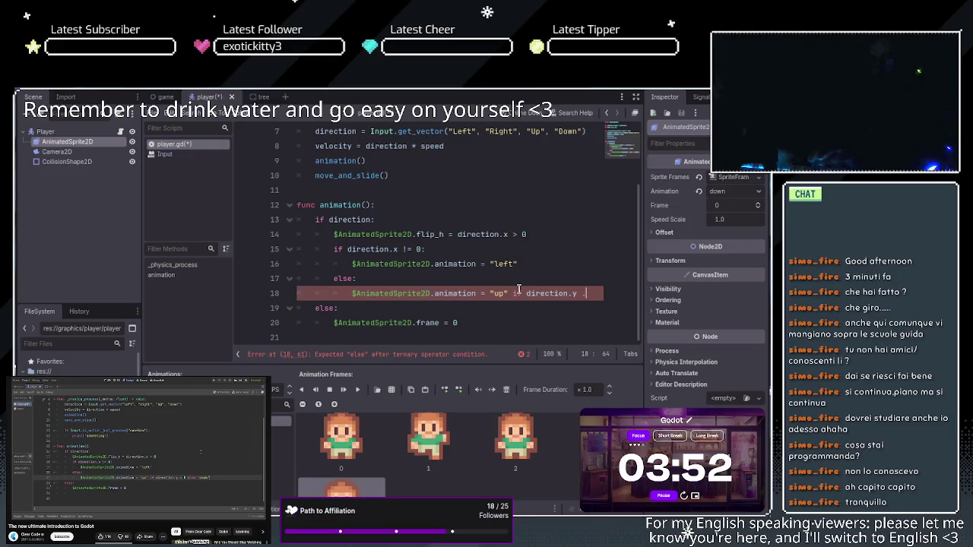
key("BackSpace")
type("> 0")
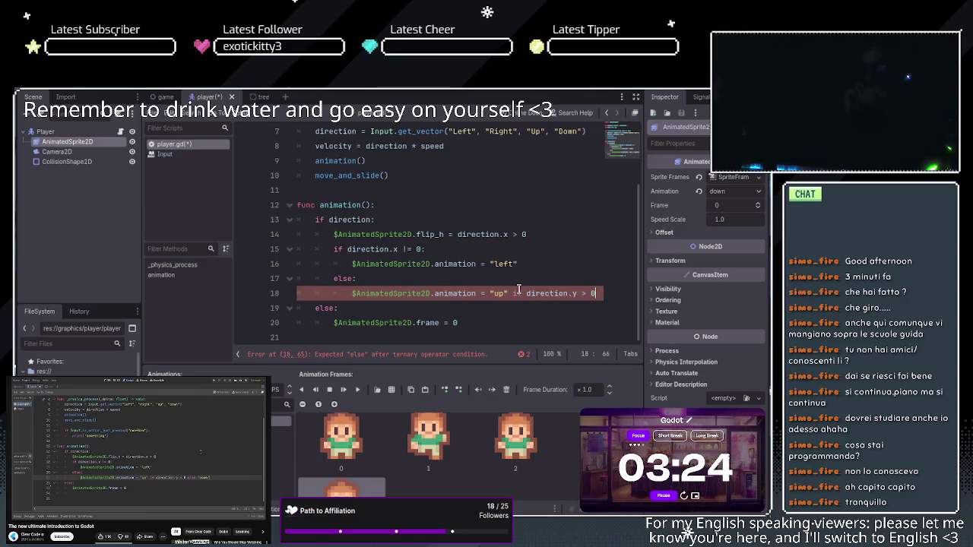
- Change the comparison to direction.y < 0 and append 'else' to line 18
scroll(518, 290, "up", 1)
key("BackSpace")
key("BackSpace")
key("BackSpace")
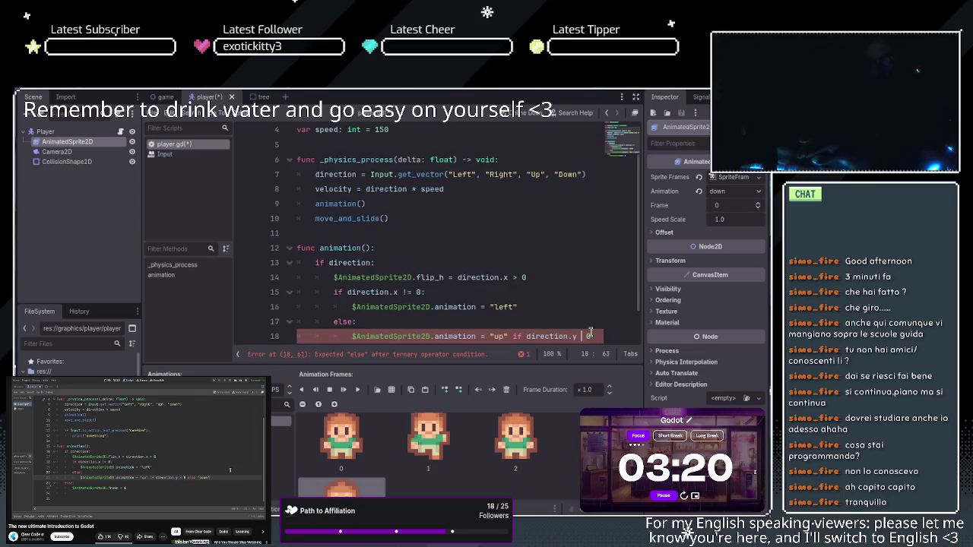
type("< 0")
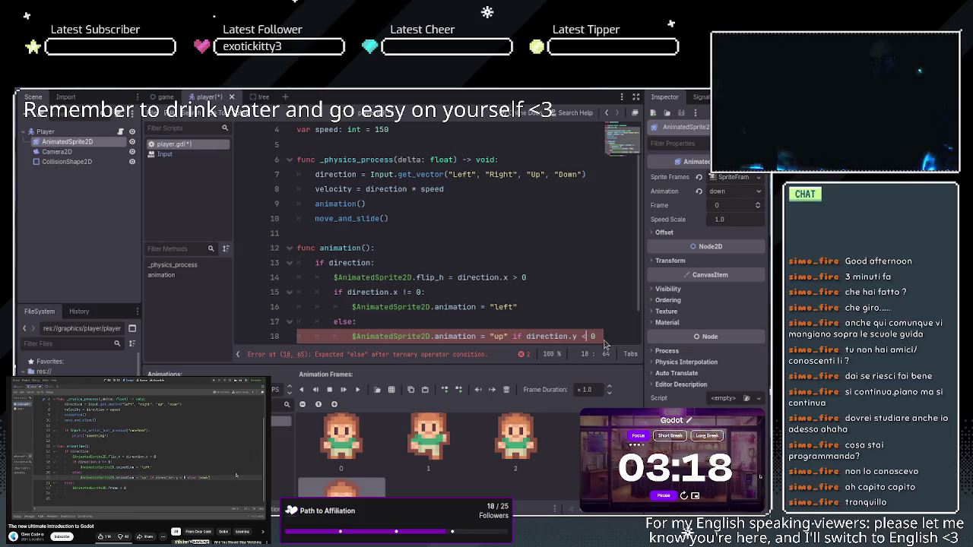
key("End")
type("else")
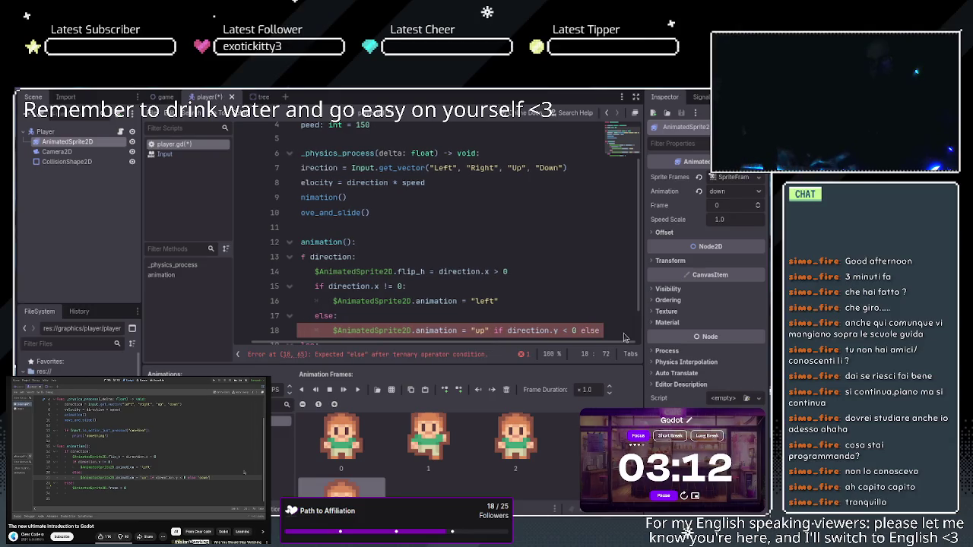
scroll(365, 315, "down", 1)
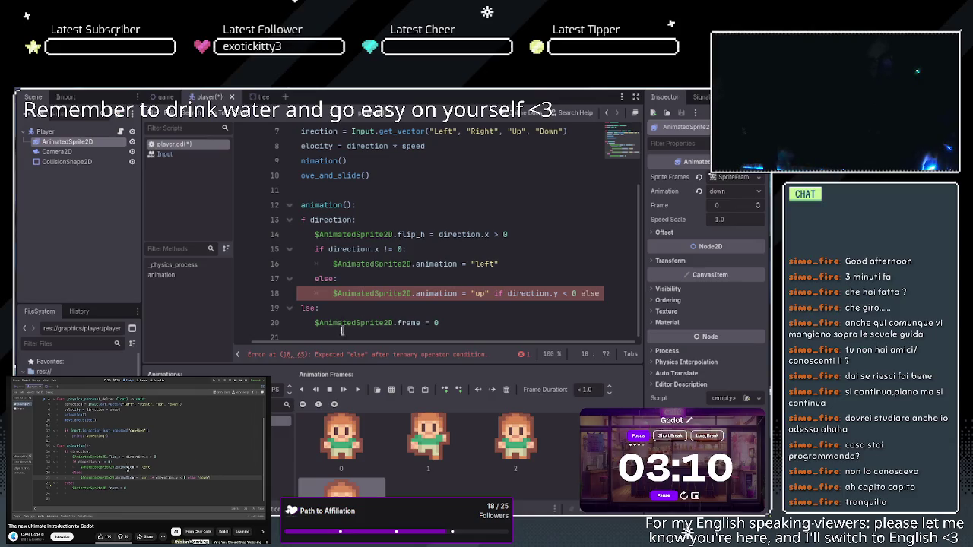
scroll(342, 340, "left", 2)
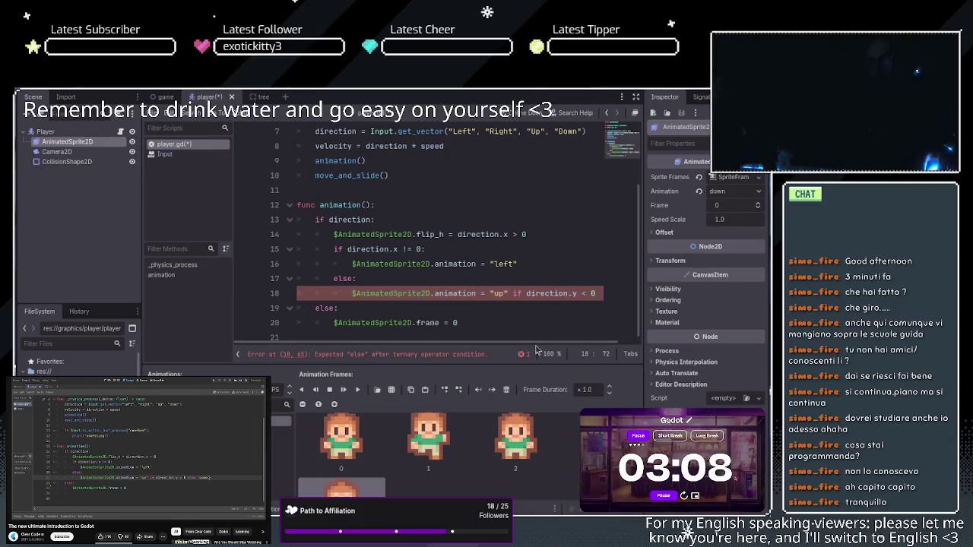
scroll(536, 349, "right", 2)
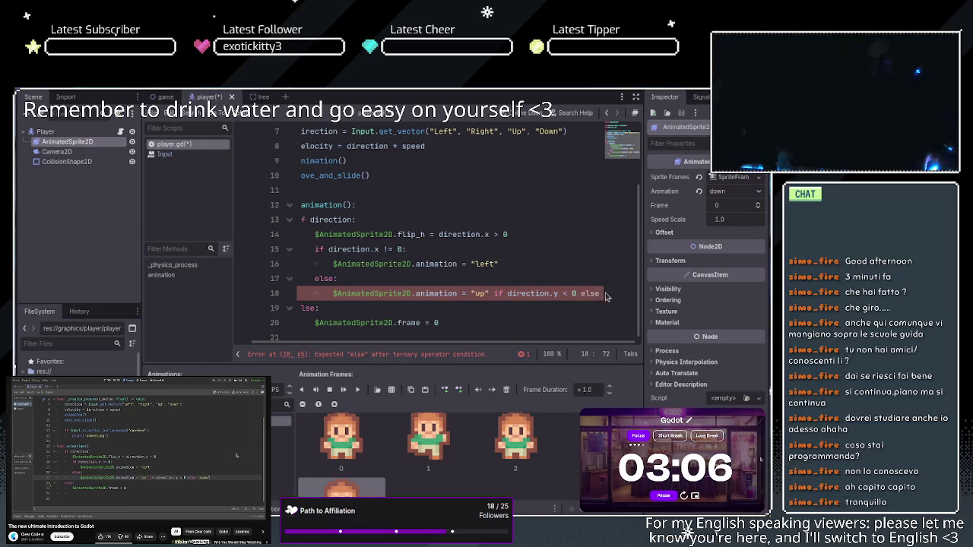
type("els")
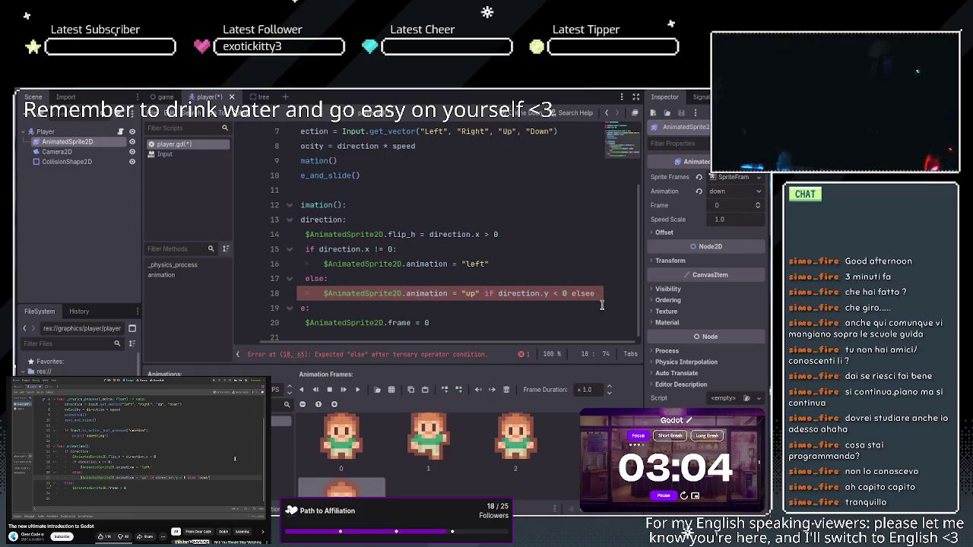
type("e")
key("BackSpace")
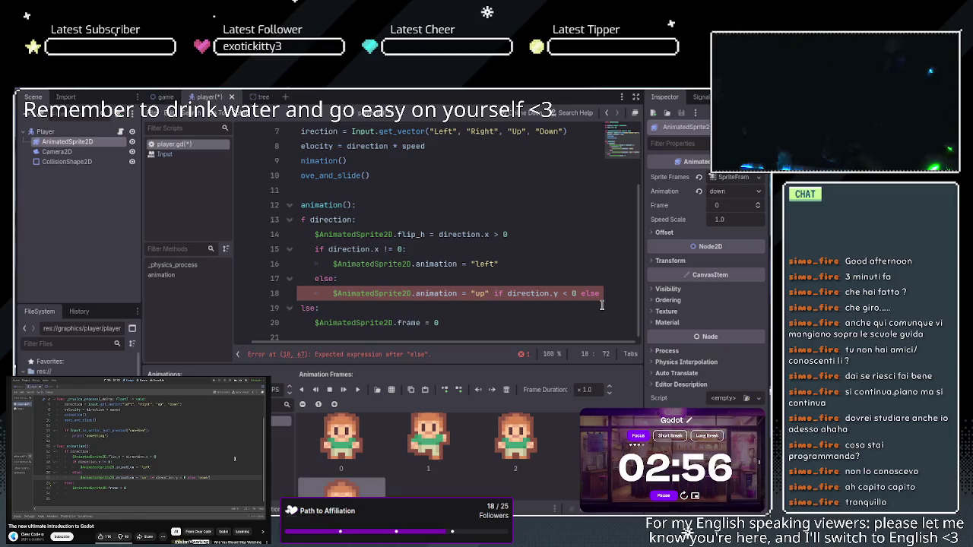
- Paste the animation assignment after else and change its value from "up" to "down"
double_click(349, 293)
left_click_drag(333, 293, 483, 296)
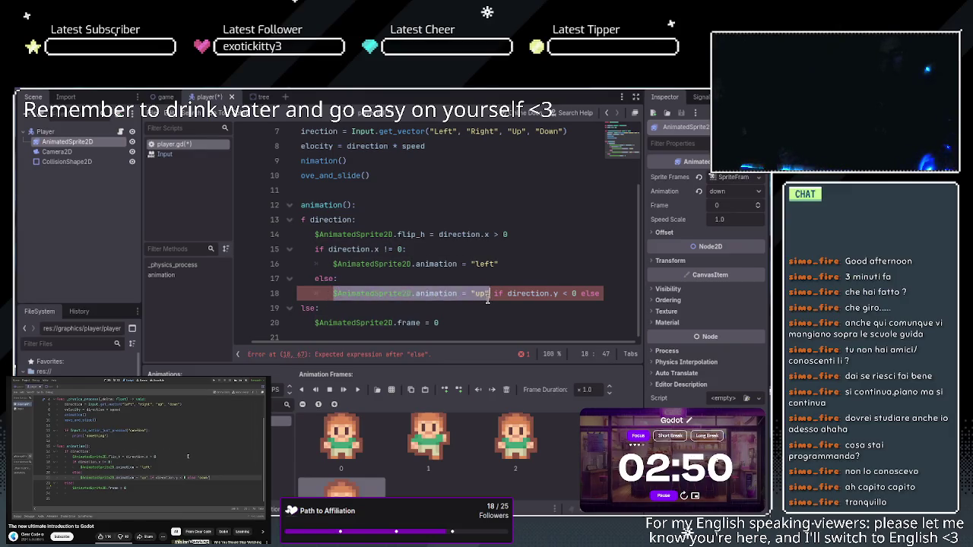
left_click(603, 297)
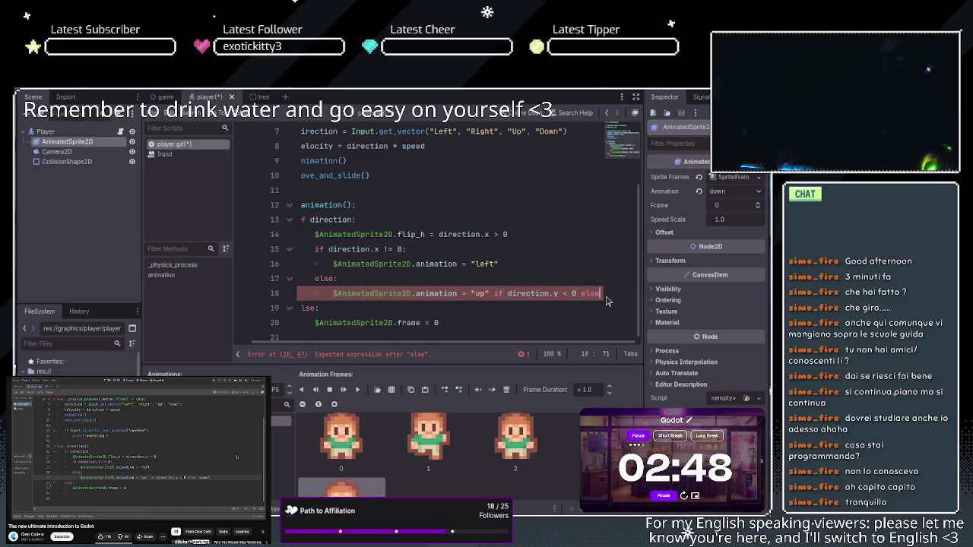
key("ctrl+v")
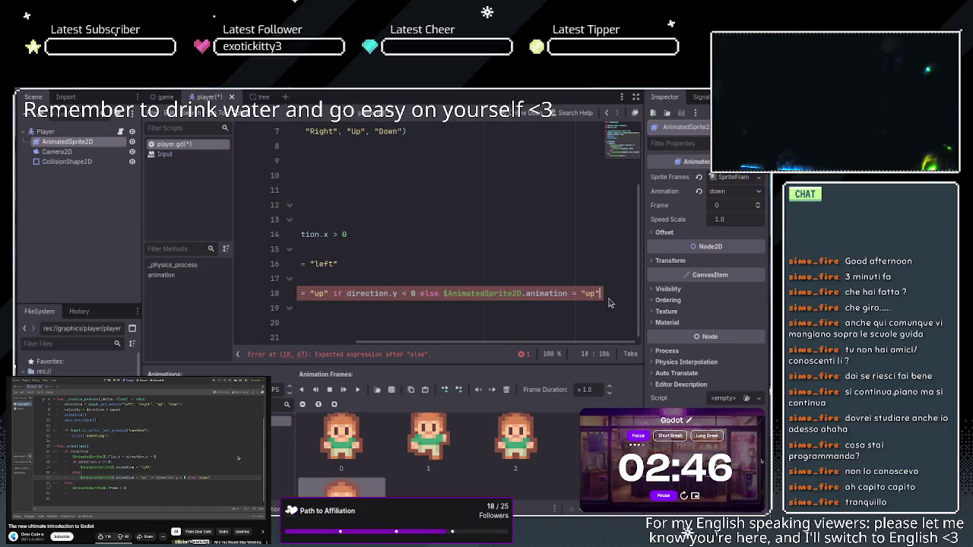
double_click(590, 293)
type("down")
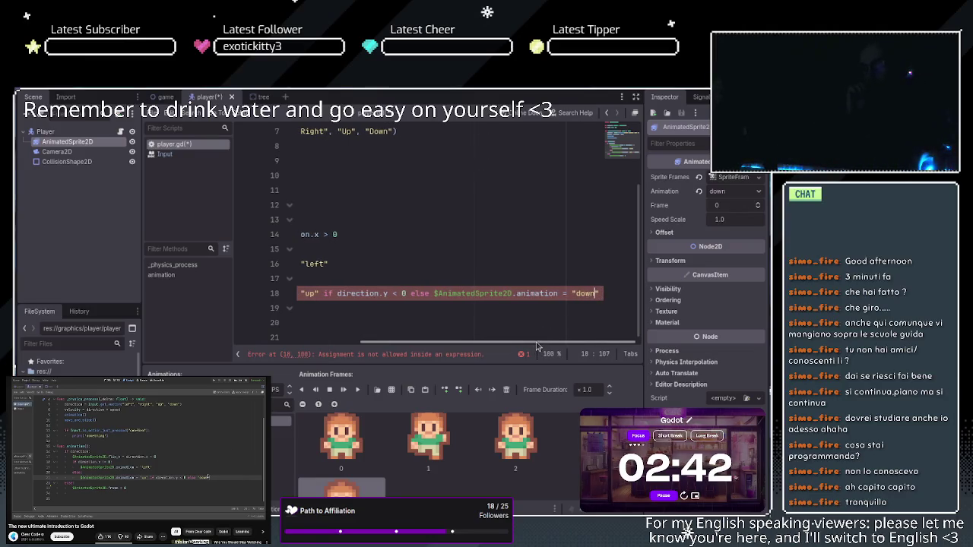
left_click_drag(537, 346, 534, 346)
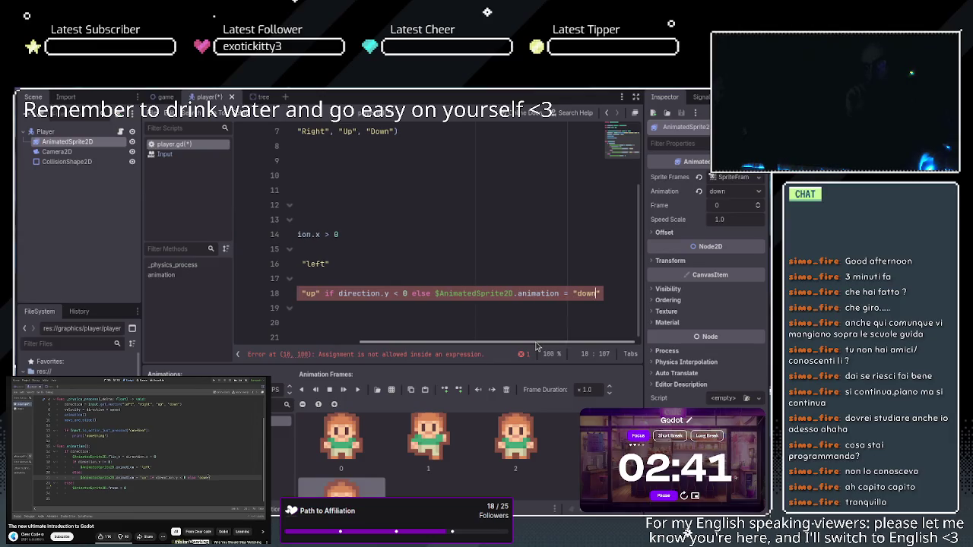
left_click(600, 293)
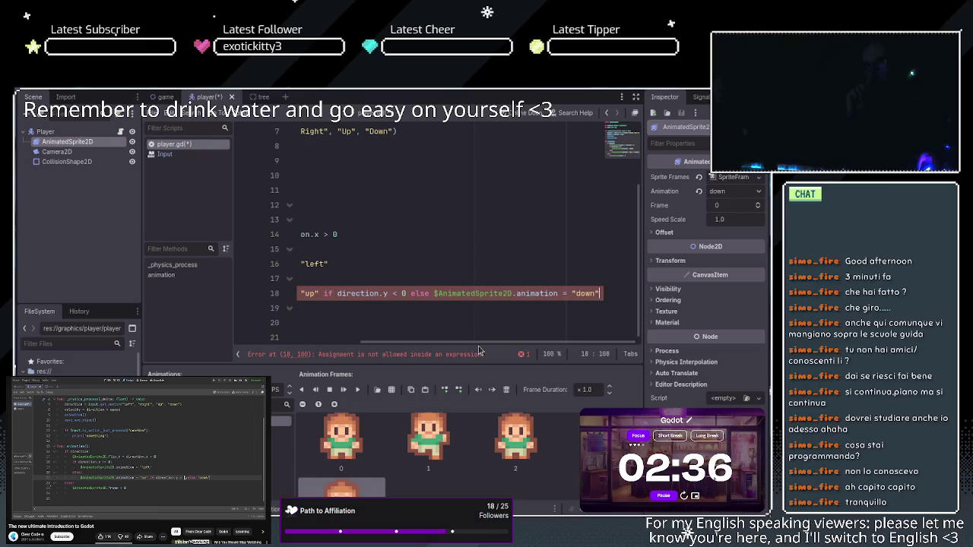
left_click_drag(407, 347, 271, 346)
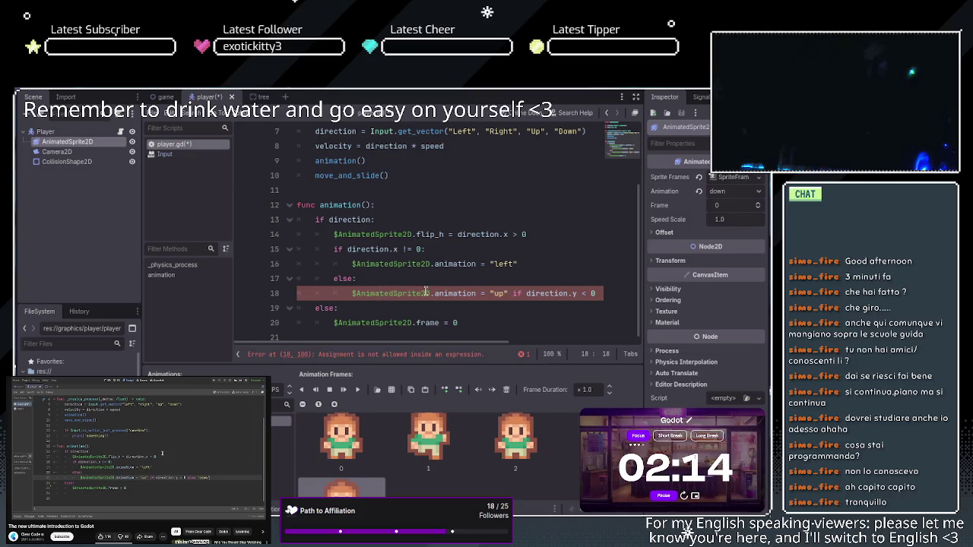
- Inspect the reported error on line 18 and position the caret at the duplicated assignment
left_click(508, 294)
left_click(509, 293)
mouse_move(531, 296)
left_mouse_down()
mouse_move(599, 296)
mouse_move(357, 296)
mouse_move(383, 296)
left_mouse_up()
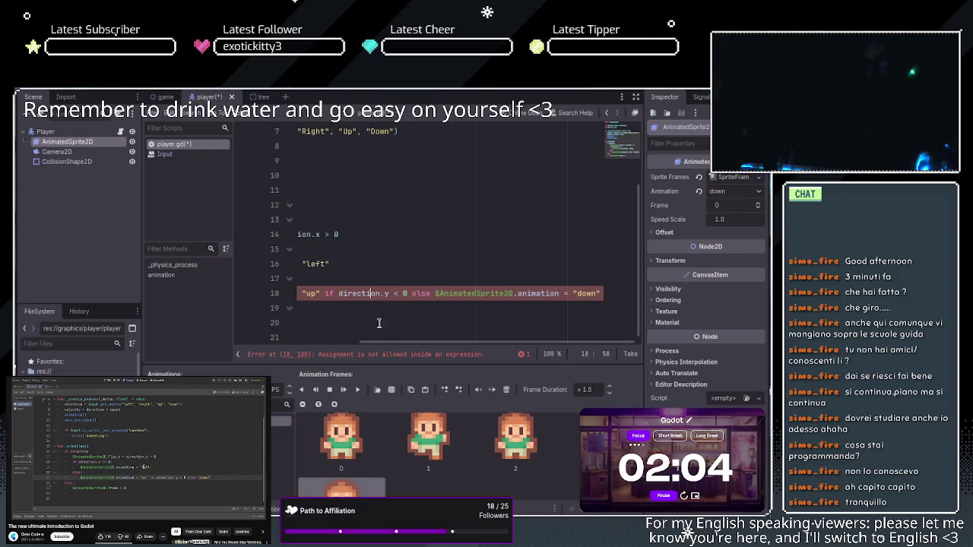
left_click(469, 356)
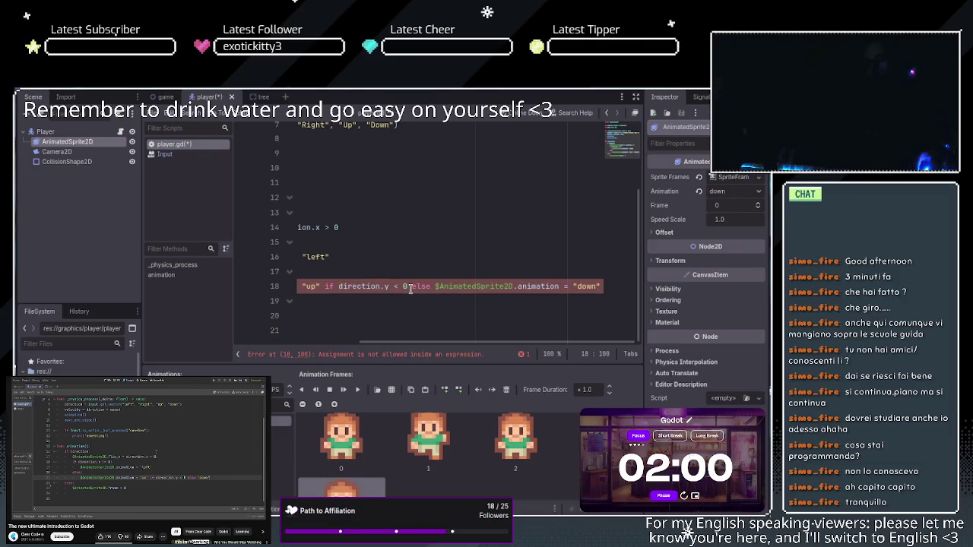
left_click_drag(393, 286, 357, 287)
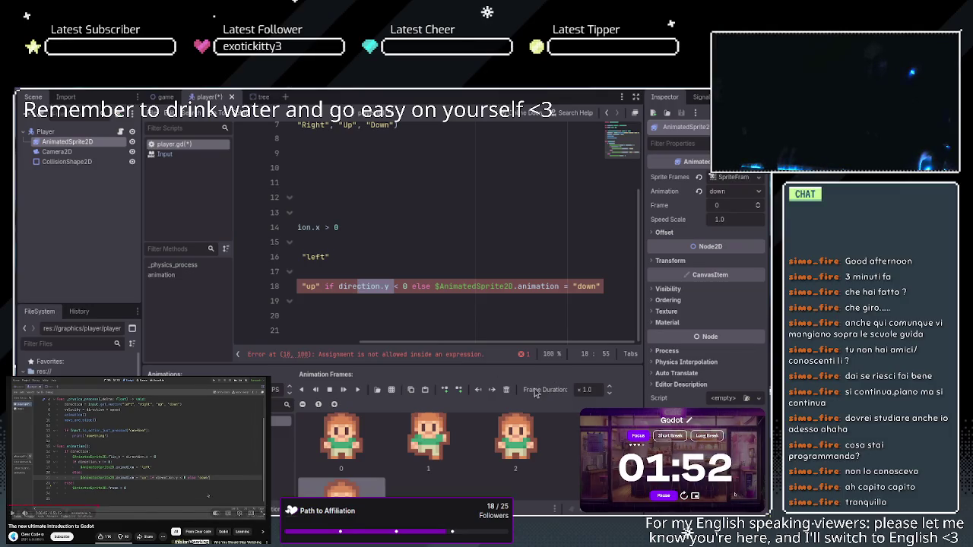
left_click(470, 287)
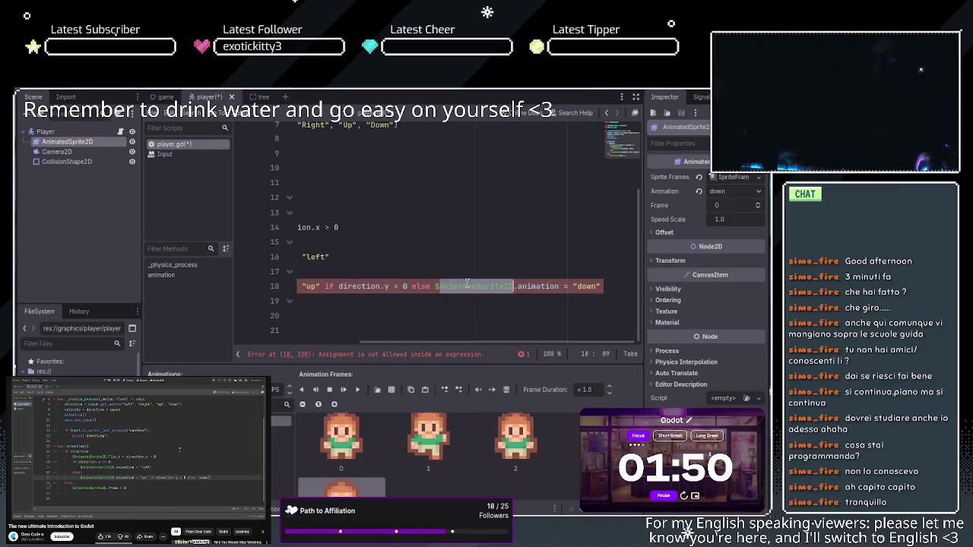
left_click(558, 286)
left_click(559, 287)
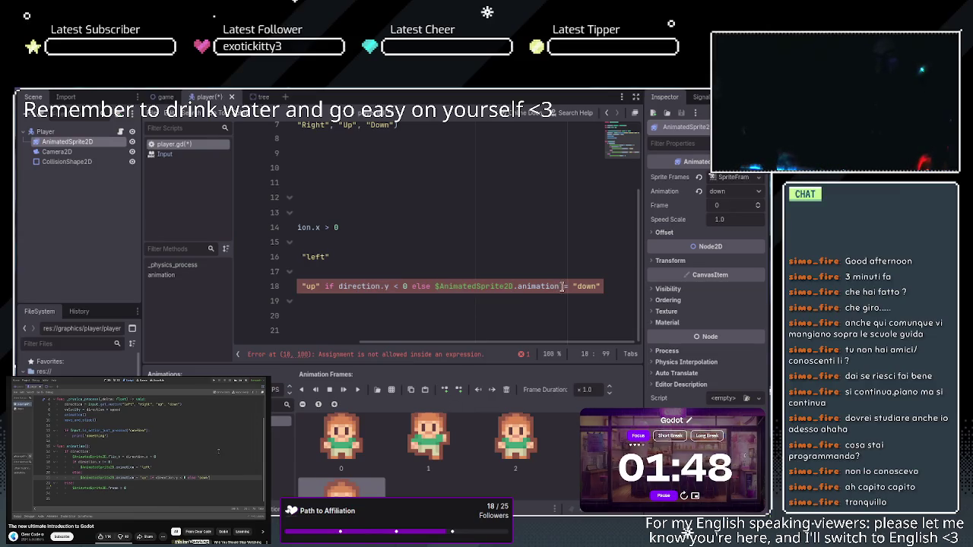
- Delete the duplicated assignment so line 18 ends with else "down"
key("BackSpace")
key("BackSpace")
key("BackSpace")
key("Delete")
key("Delete")
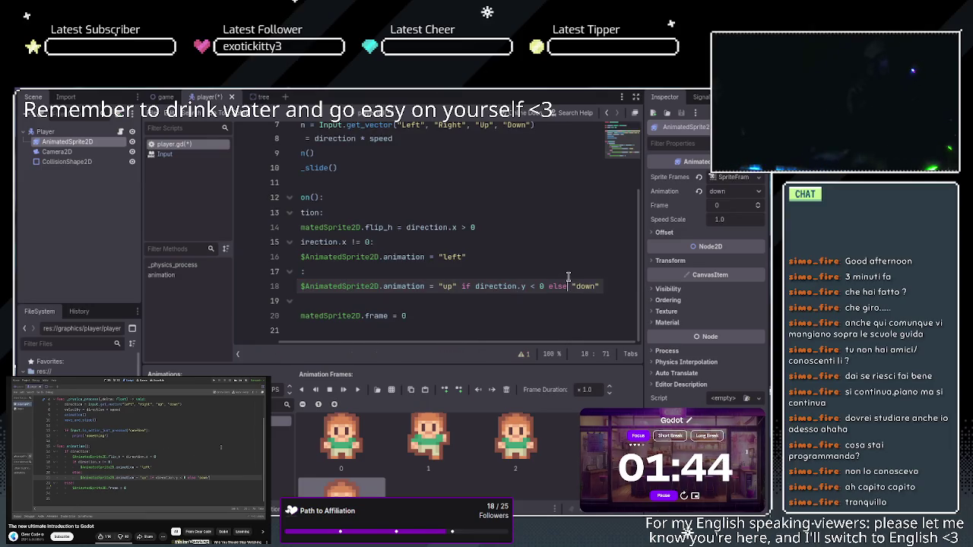
left_click(251, 220)
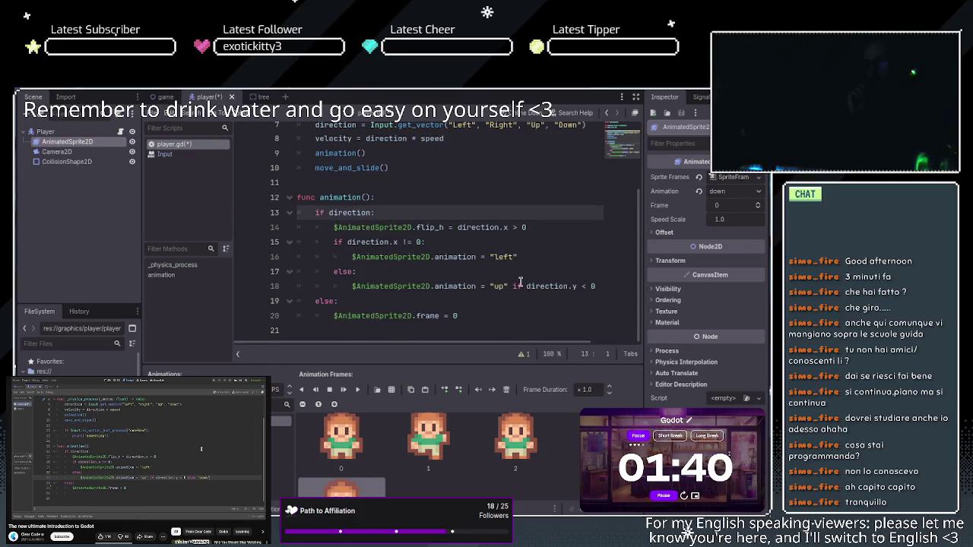
left_click(596, 296)
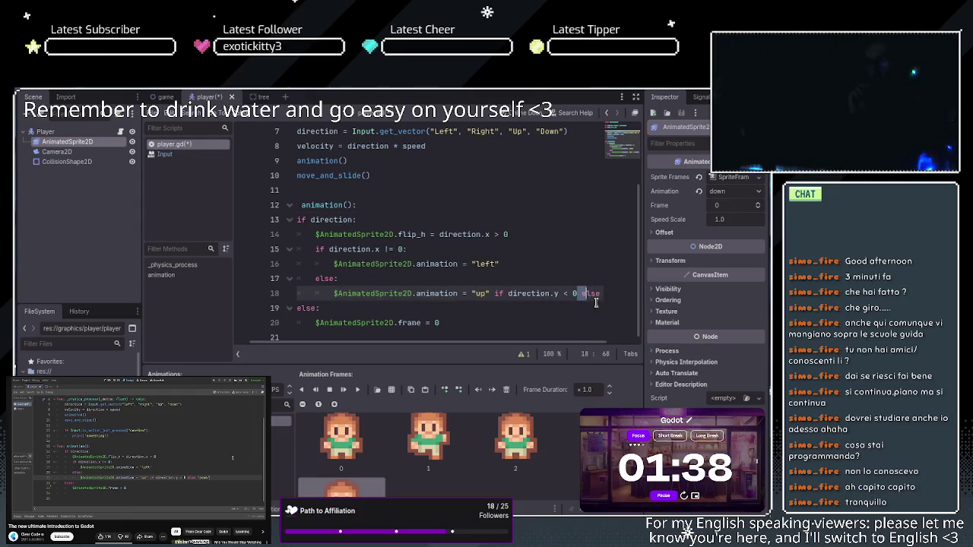
key("Up")
key("Up")
key("Up")
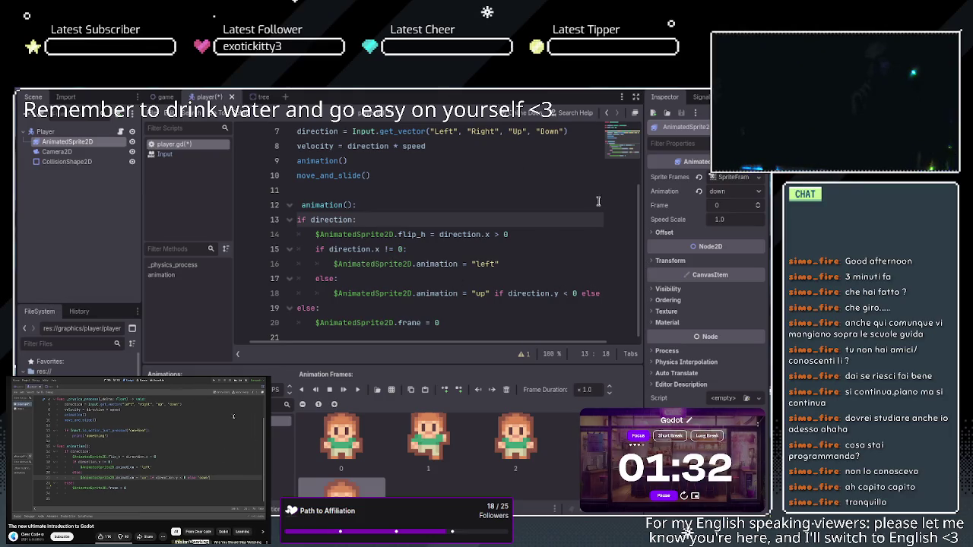
- Widen the code editor, remove the stray character after "down", then save and run the game
left_click_drag(644, 174, 673, 176)
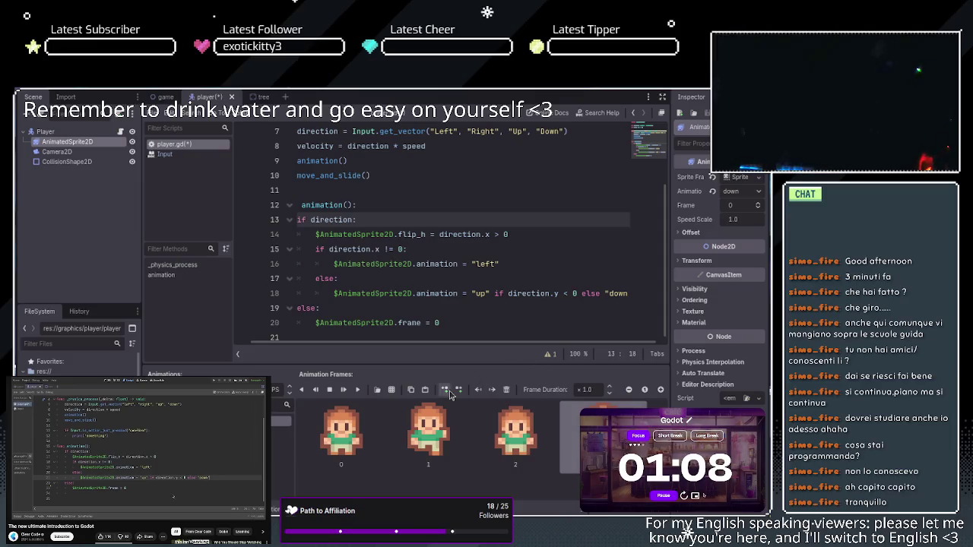
double_click(635, 295)
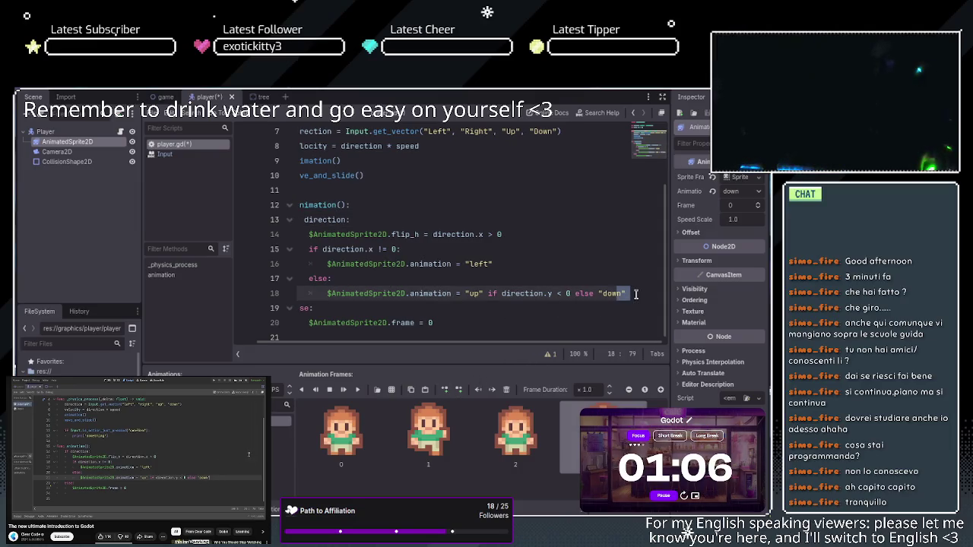
key("BackSpace")
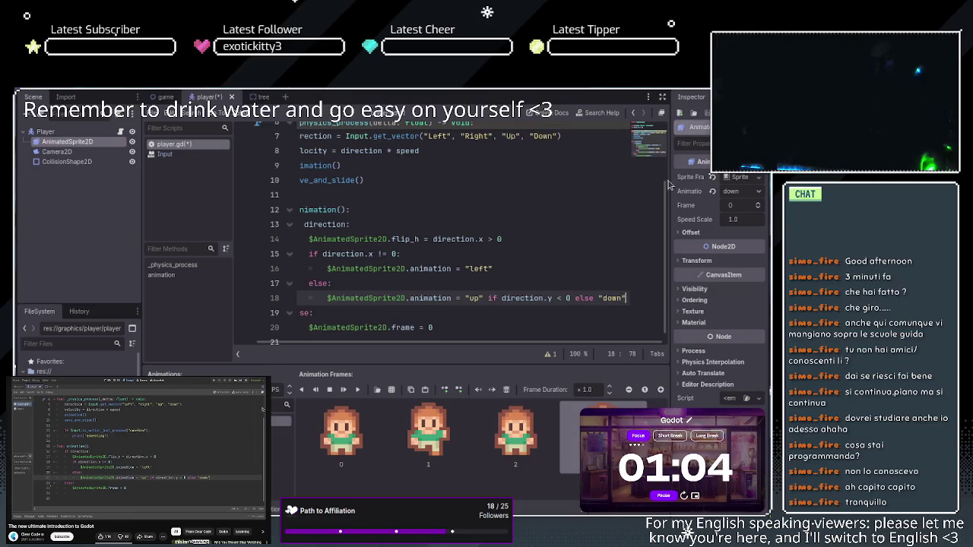
key("F5")
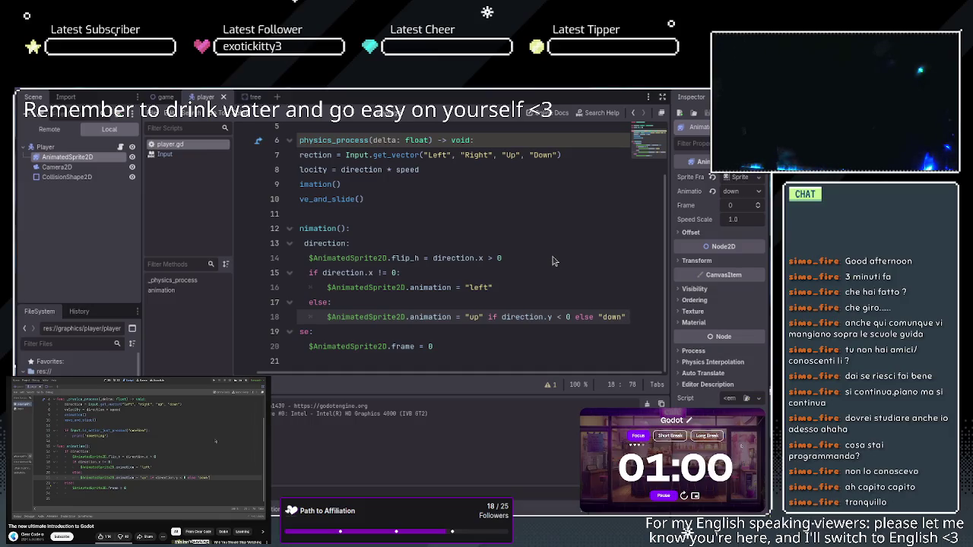
- Stop the game, delete the stray 'ds' after "down" on line 18, and save player.gd
type("ds")
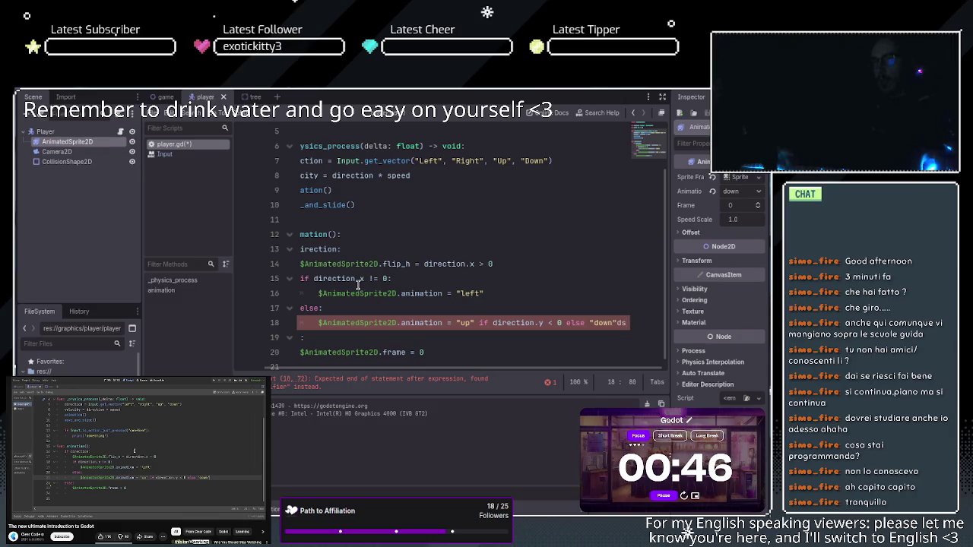
key("F8")
key("BackSpace")
key("BackSpace")
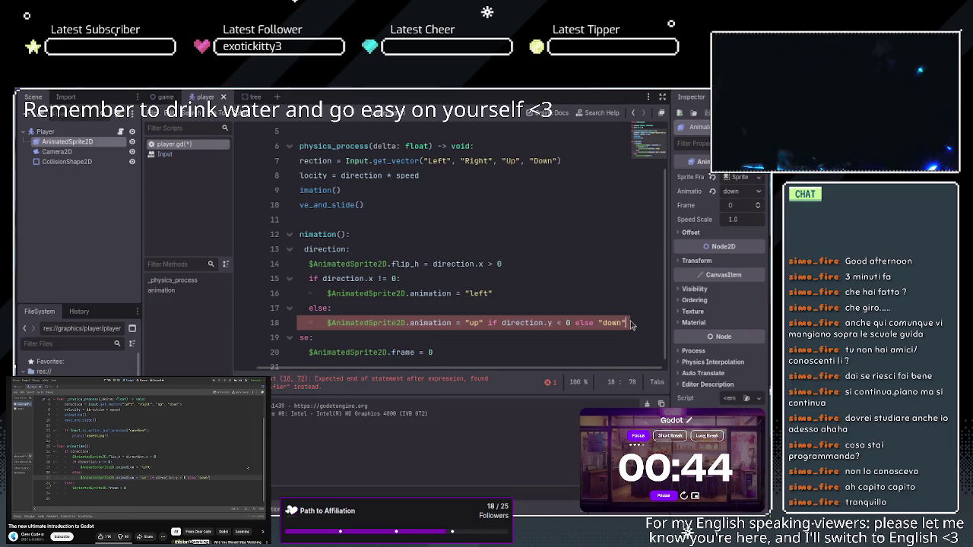
key("ctrl+s")
key("BackSpace")
key("BackSpace")
key("BackSpace")
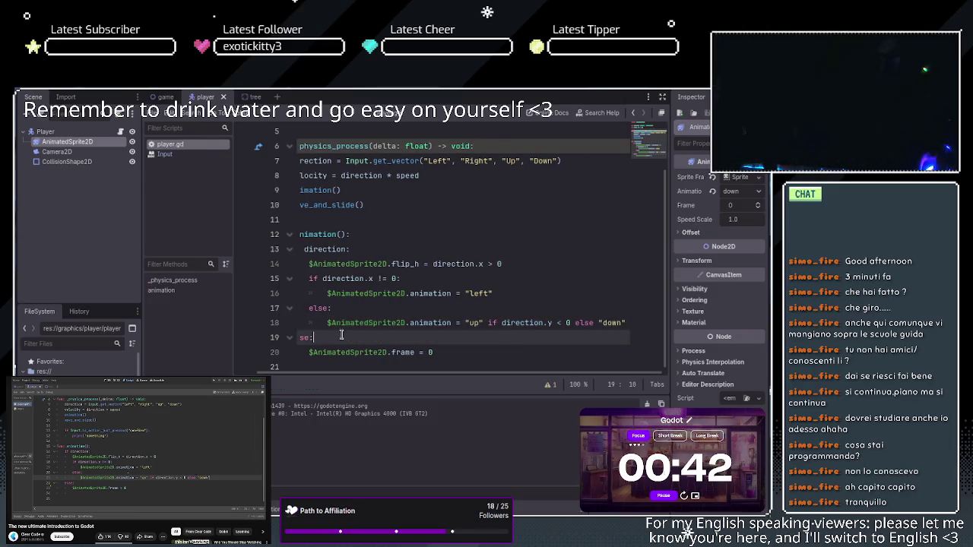
left_click(407, 326)
left_click(406, 336)
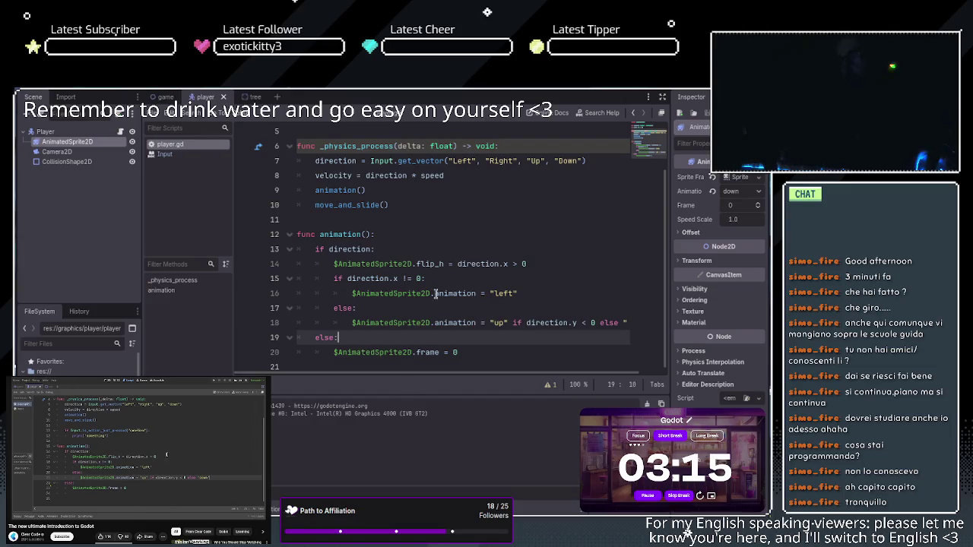
- Open the player sprite's SpriteFrames to edit its animation frames
left_click(726, 181)
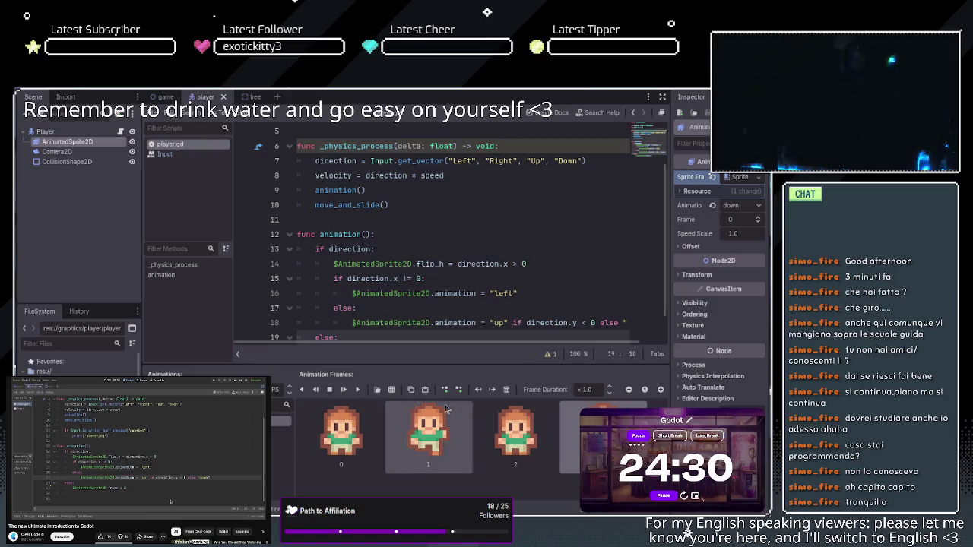
- Select the 'left' animation, play it from the start, and watch it in the 2D view
left_click(281, 430)
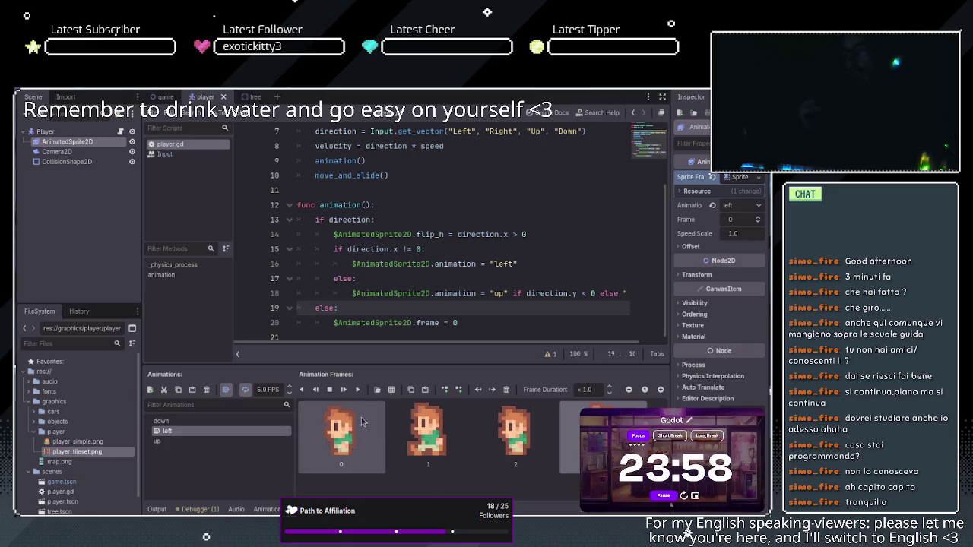
left_click(358, 390)
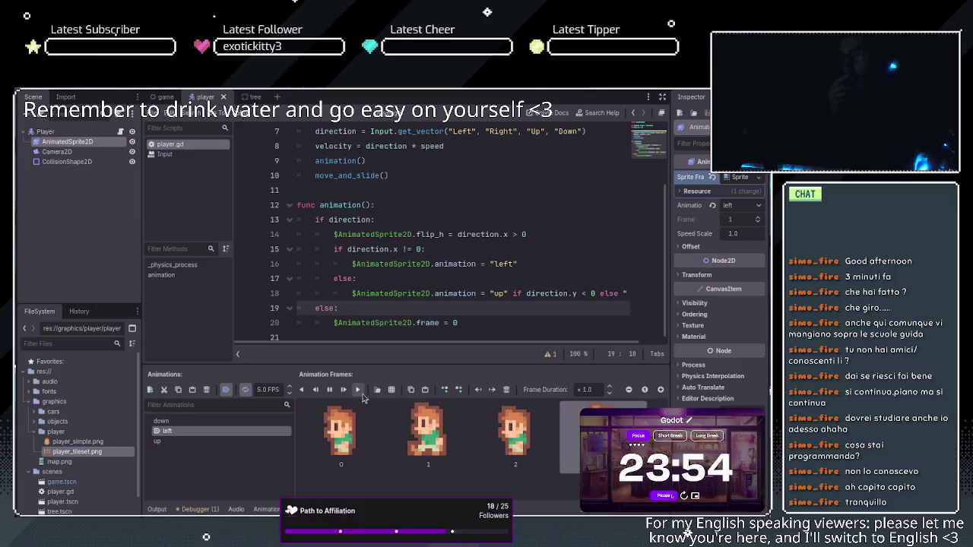
key("ctrl+F1")
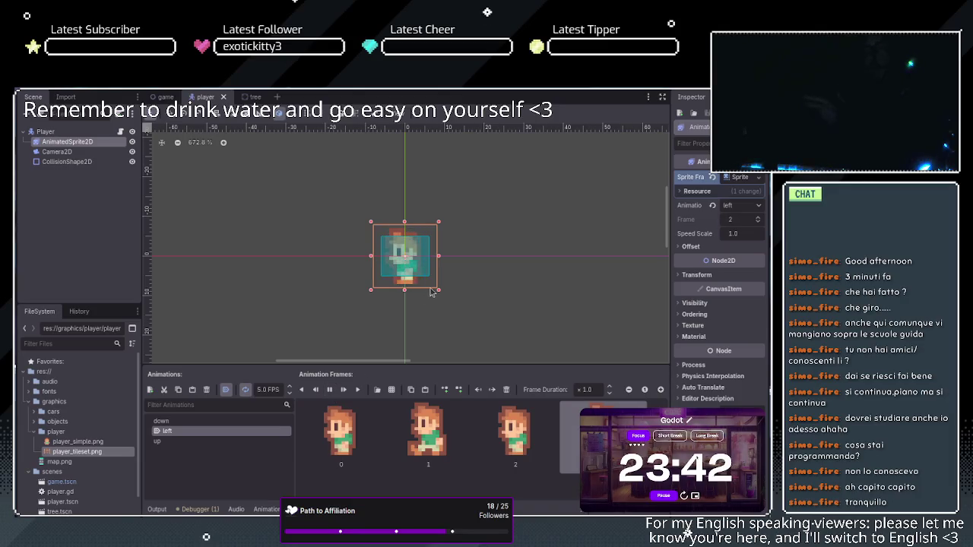
- Play the down and up animation previews, then reselect left and return to player.gd
left_click(329, 390)
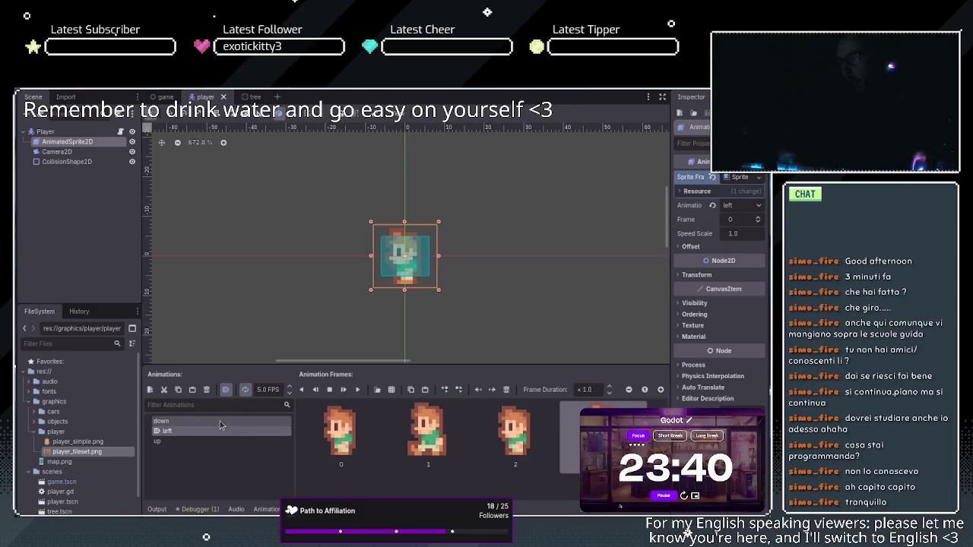
left_click(220, 421)
left_click(357, 389)
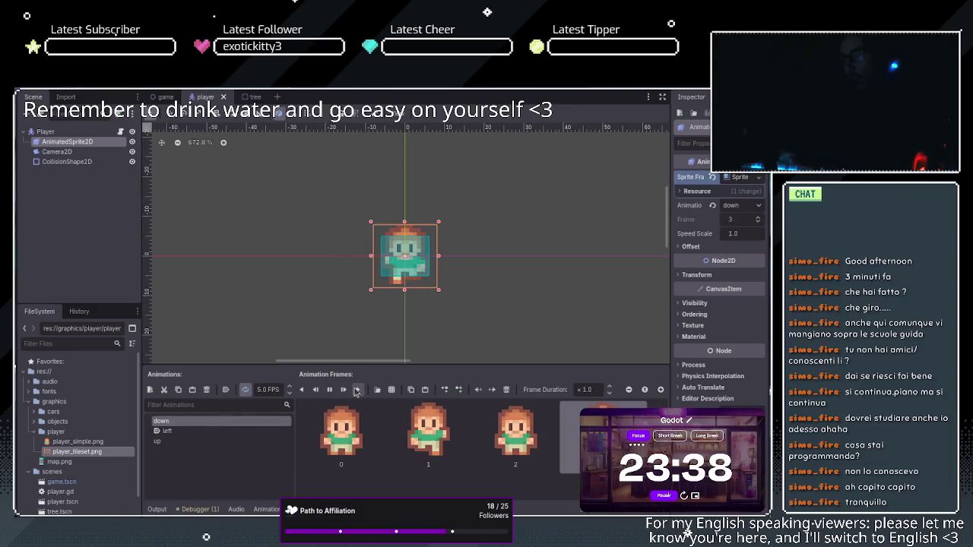
left_click(329, 389)
left_click(207, 440)
left_click(357, 389)
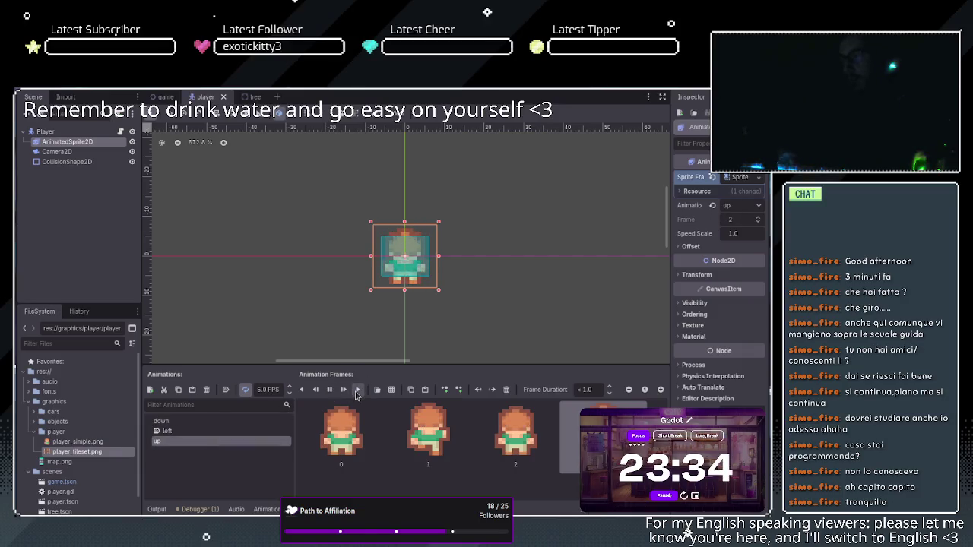
left_click(329, 390)
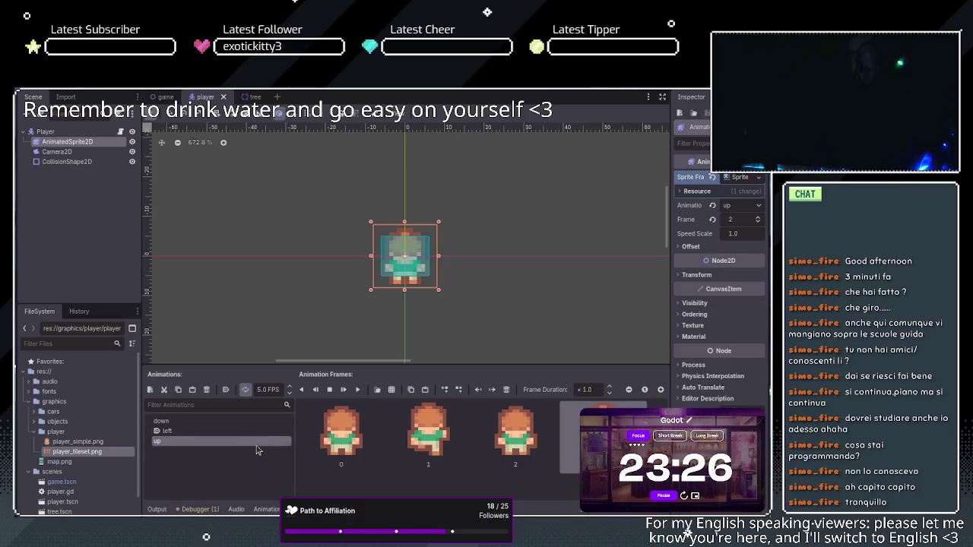
left_click(259, 431)
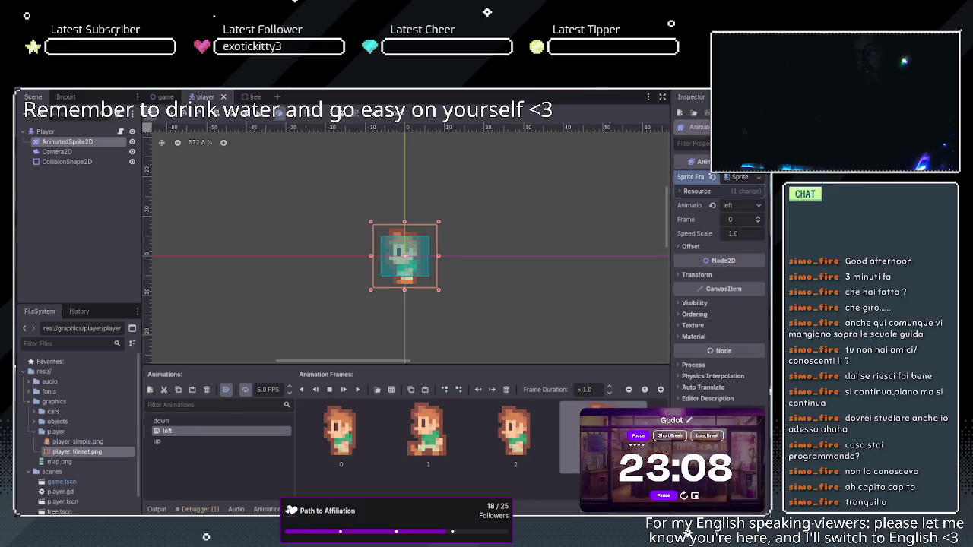
left_click(386, 111)
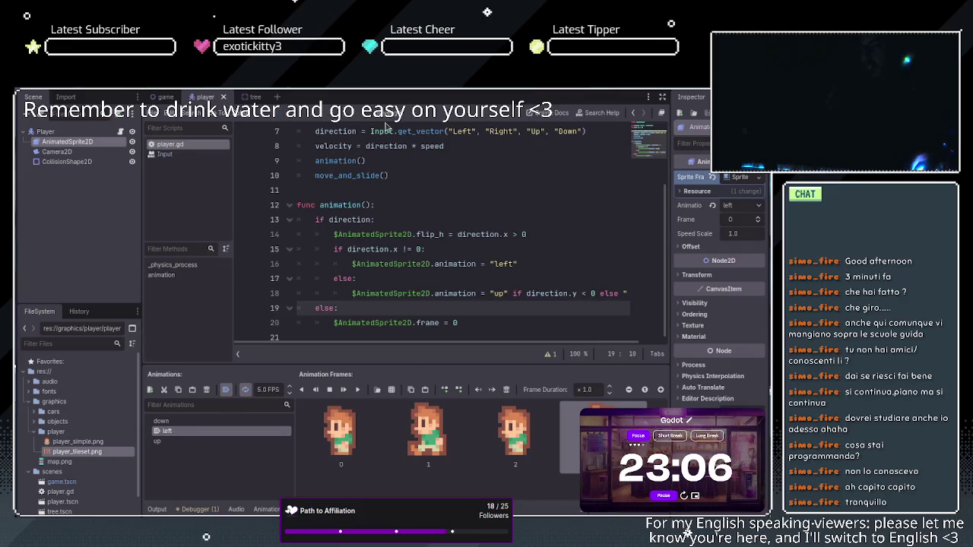
left_click(332, 235)
left_click_drag(332, 235, 444, 234)
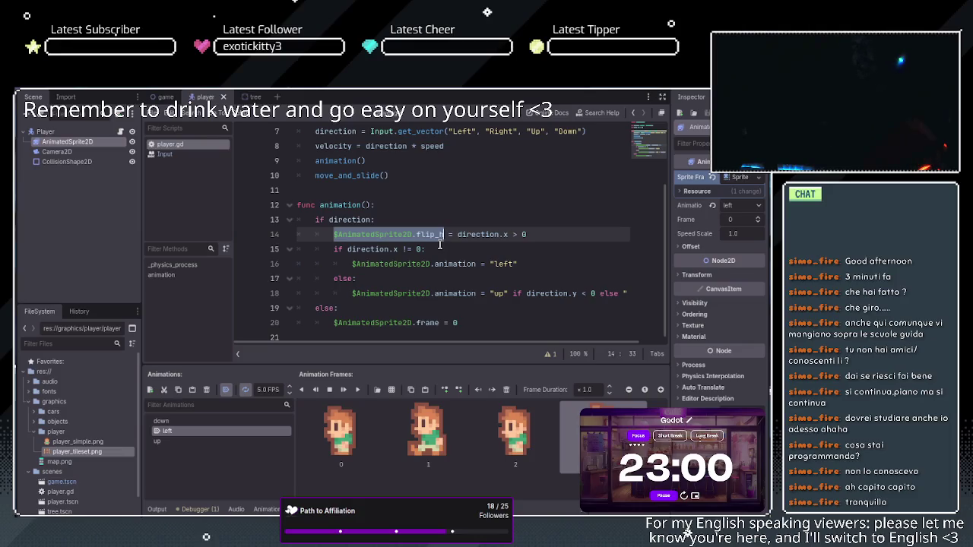
left_click(439, 236)
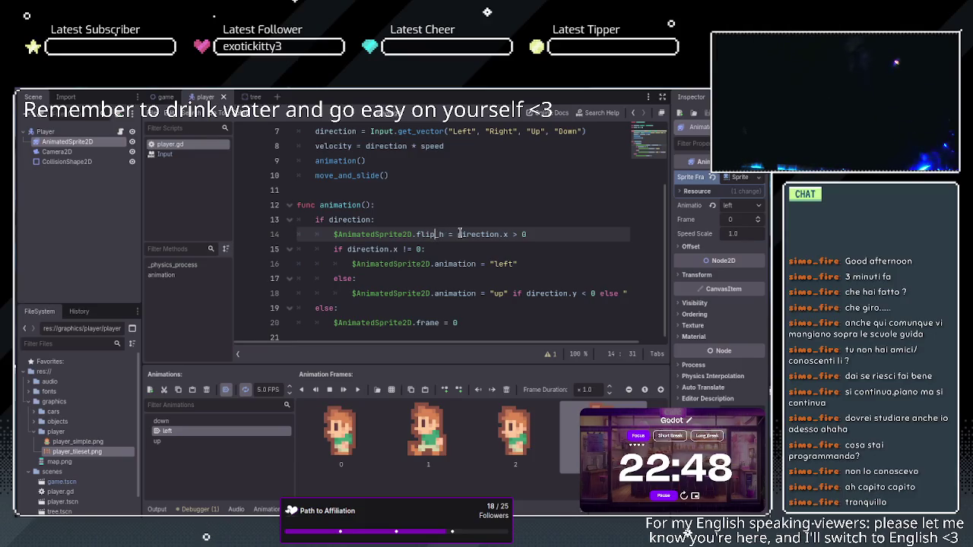
left_click_drag(459, 234, 507, 237)
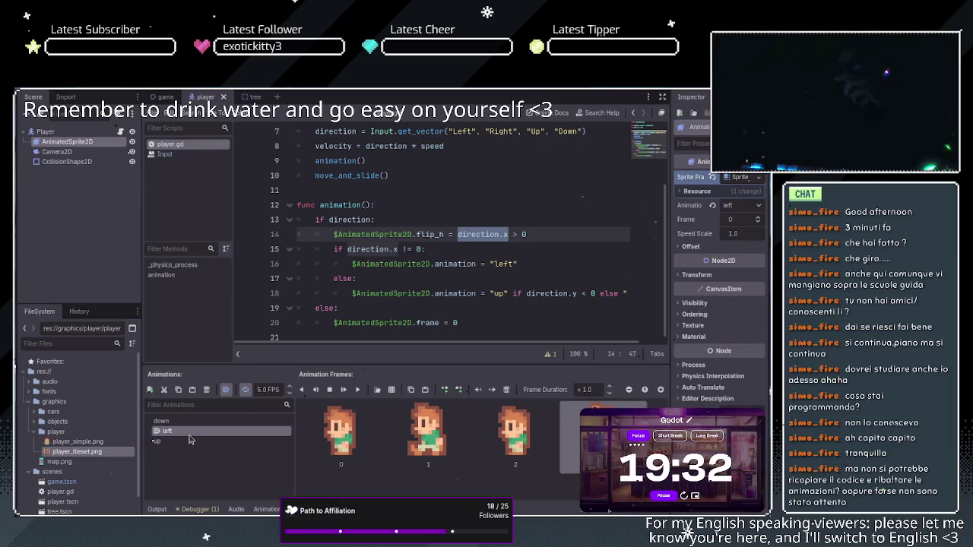
left_click(199, 419)
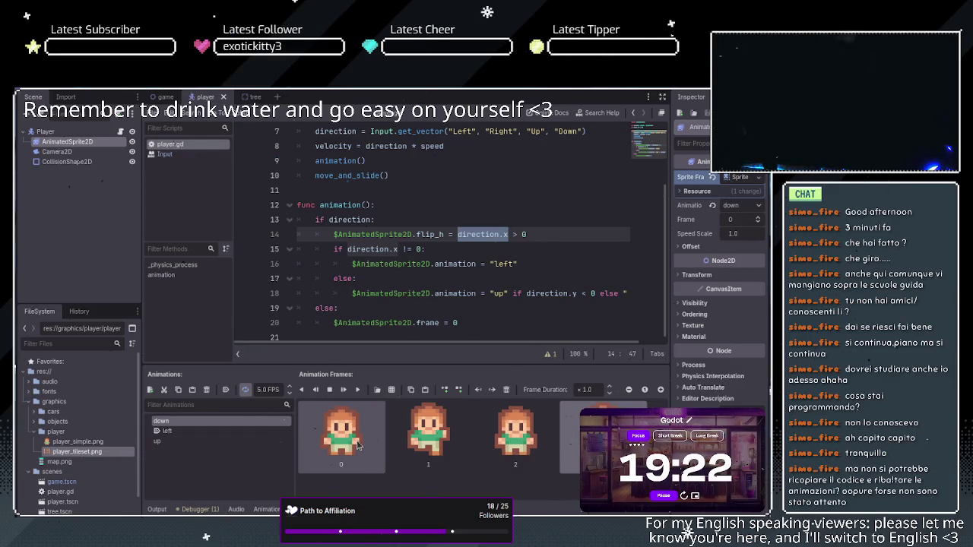
- Compare the up, left and down animation frames, ending on down
left_click(223, 442)
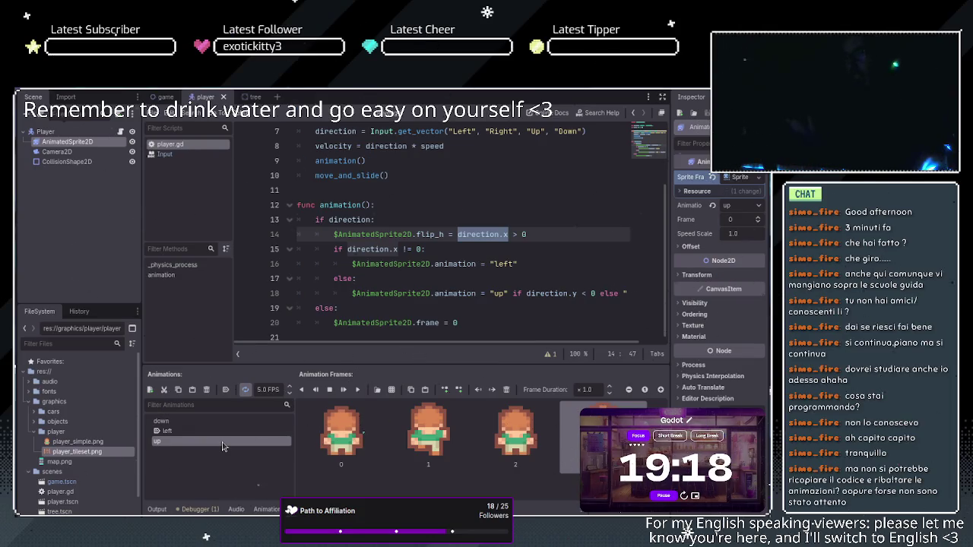
left_click(223, 432)
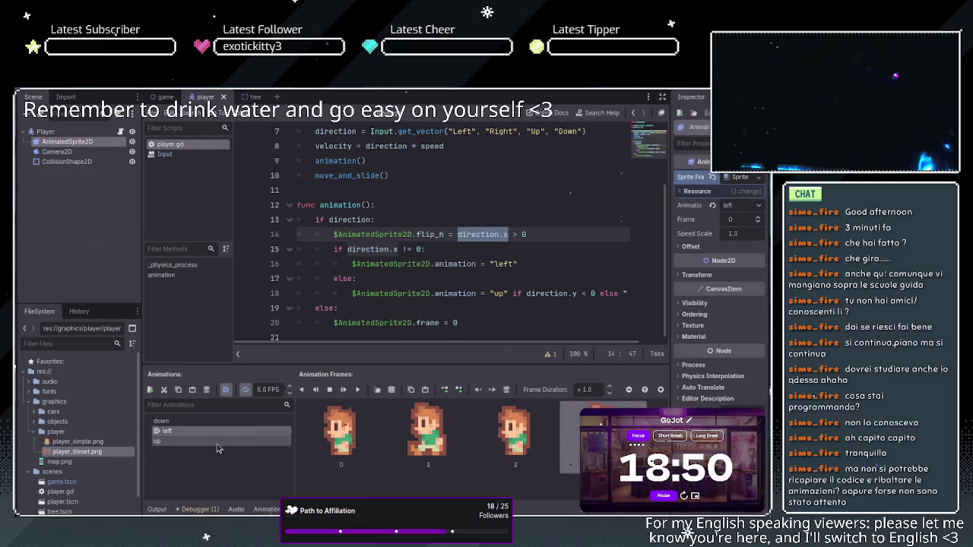
left_click(225, 423)
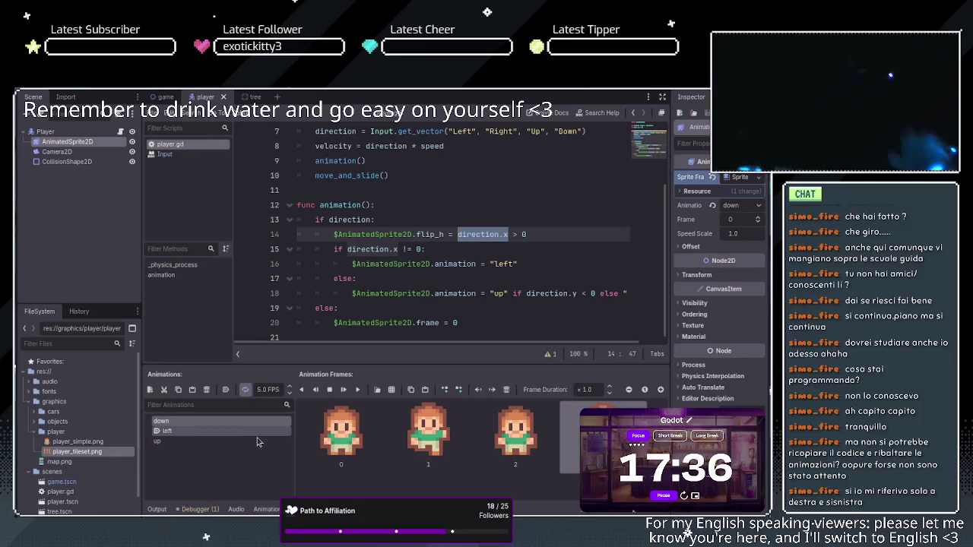
- Show the left animation's frames and highlight the flip_h assignment on line 14
left_click(254, 431)
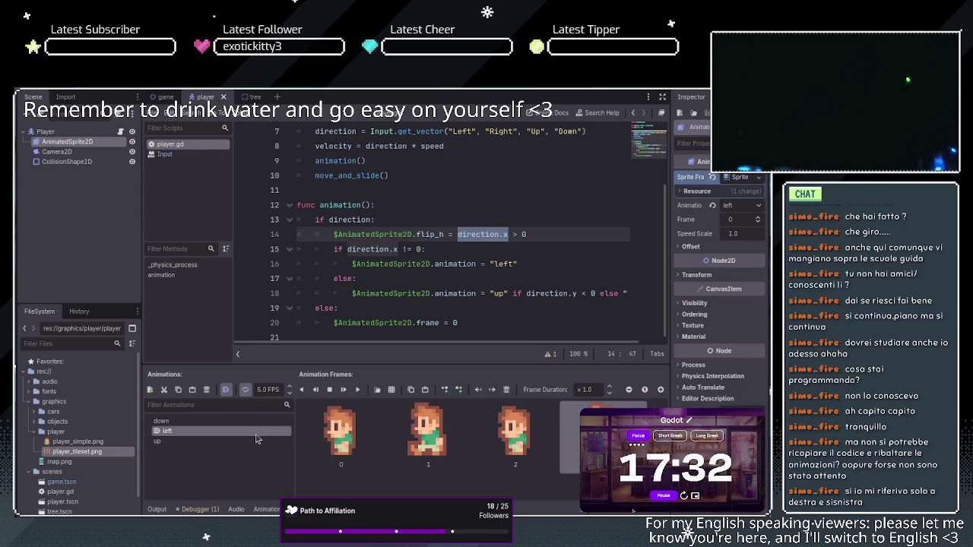
left_click_drag(333, 234, 531, 234)
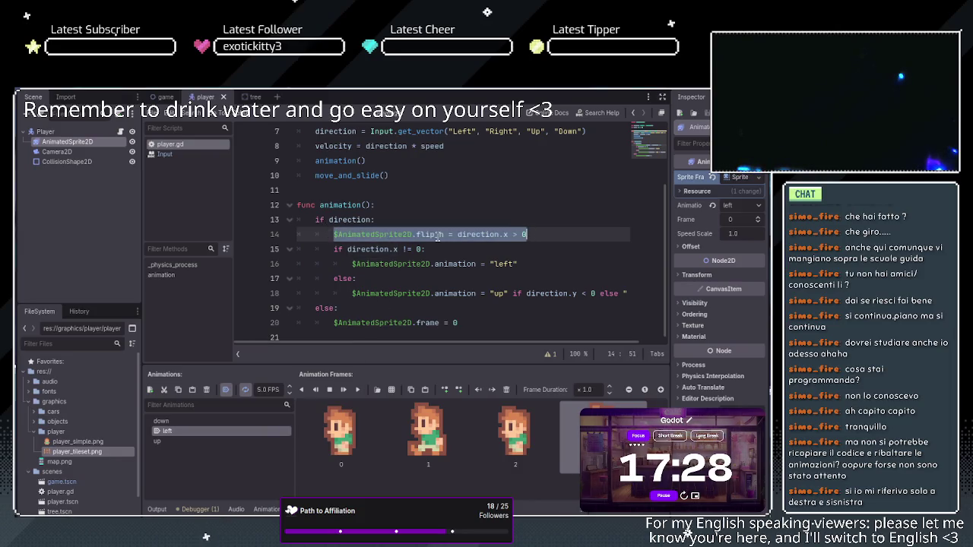
left_click(476, 235)
left_click_drag(458, 234, 523, 234)
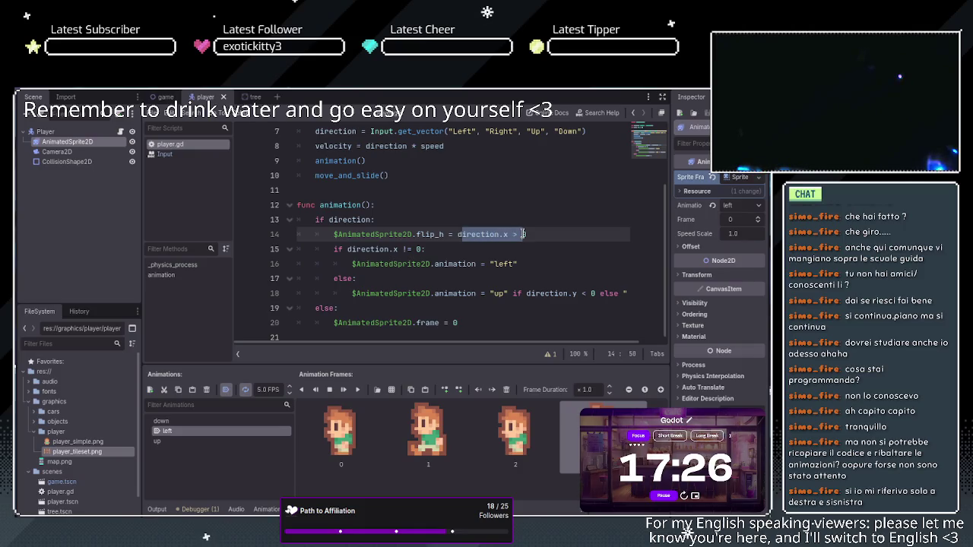
left_click(489, 234)
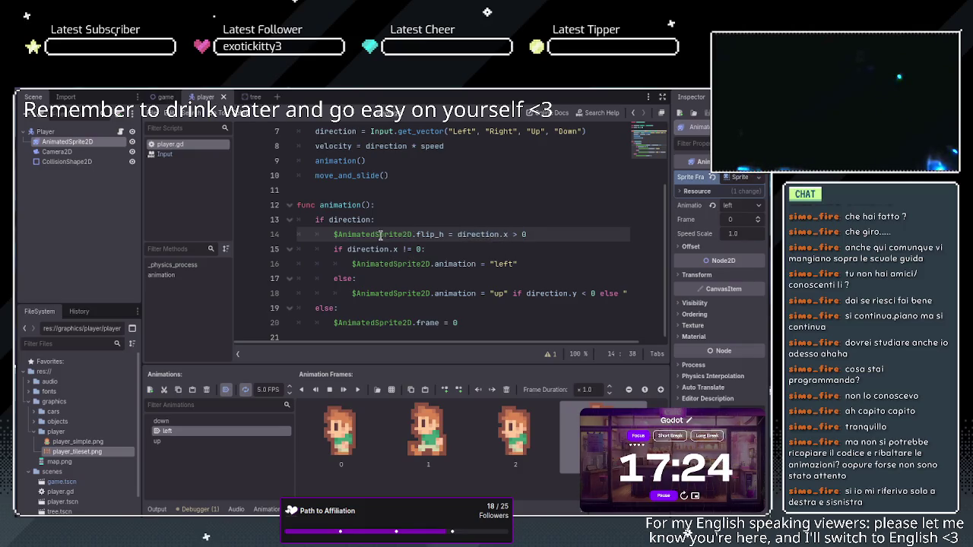
left_click_drag(379, 234, 410, 234)
left_click(493, 234)
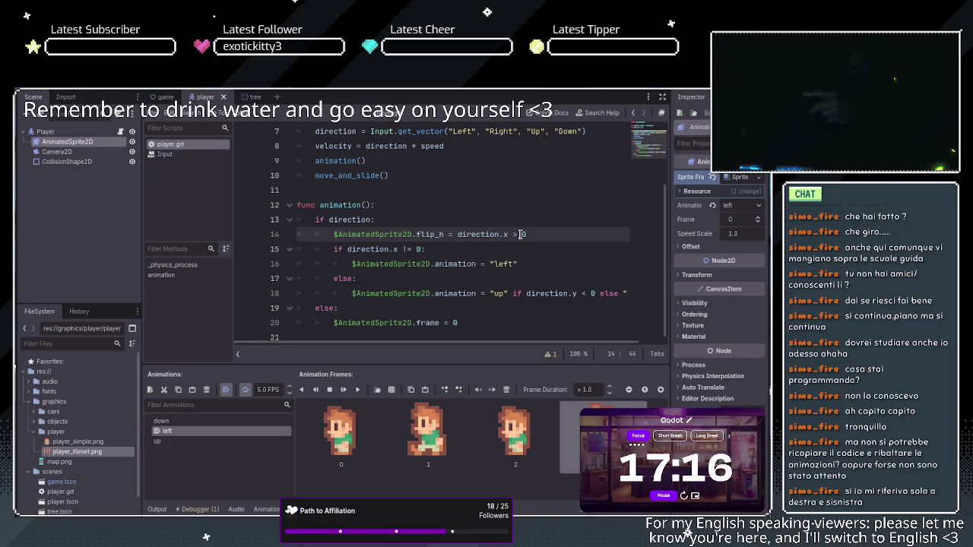
left_click_drag(444, 234, 333, 239)
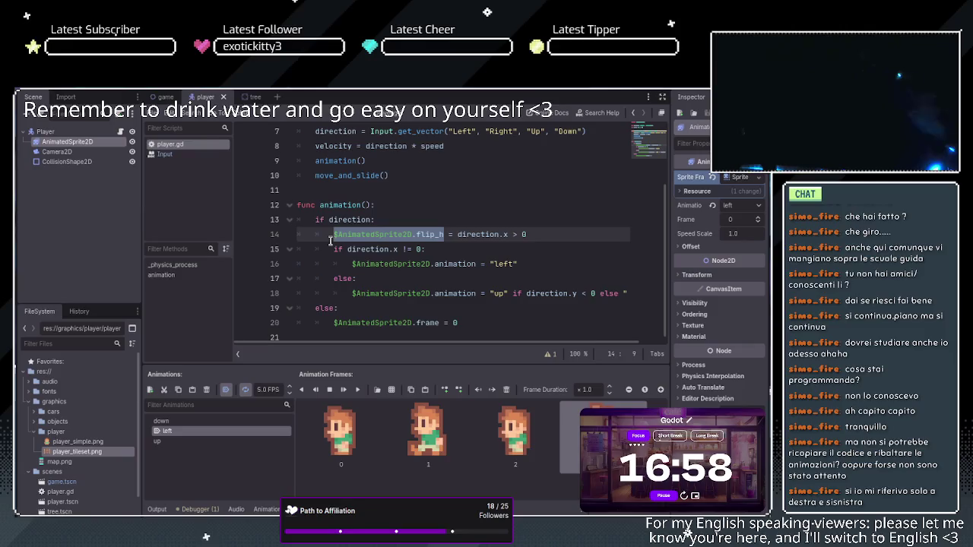
left_click(486, 234)
left_click_drag(532, 234, 332, 234)
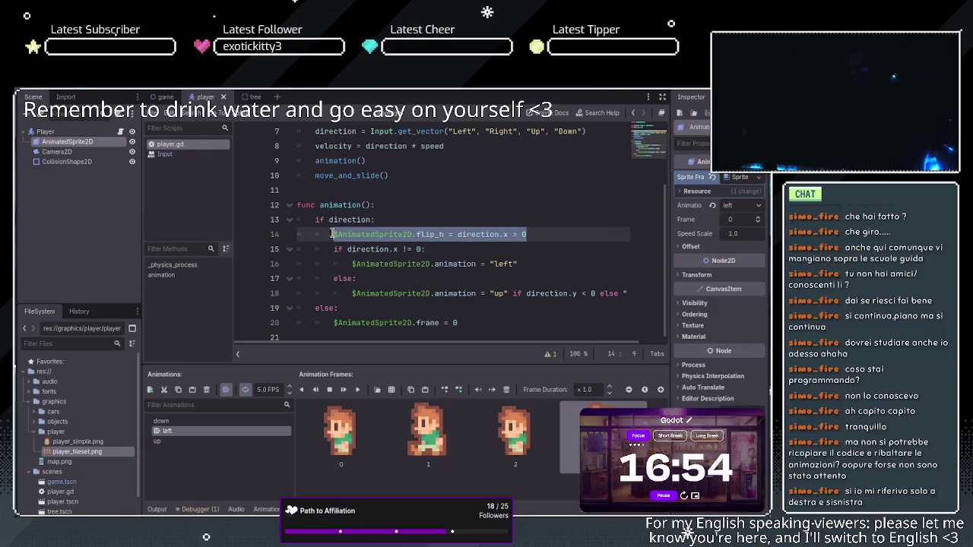
left_click(424, 234)
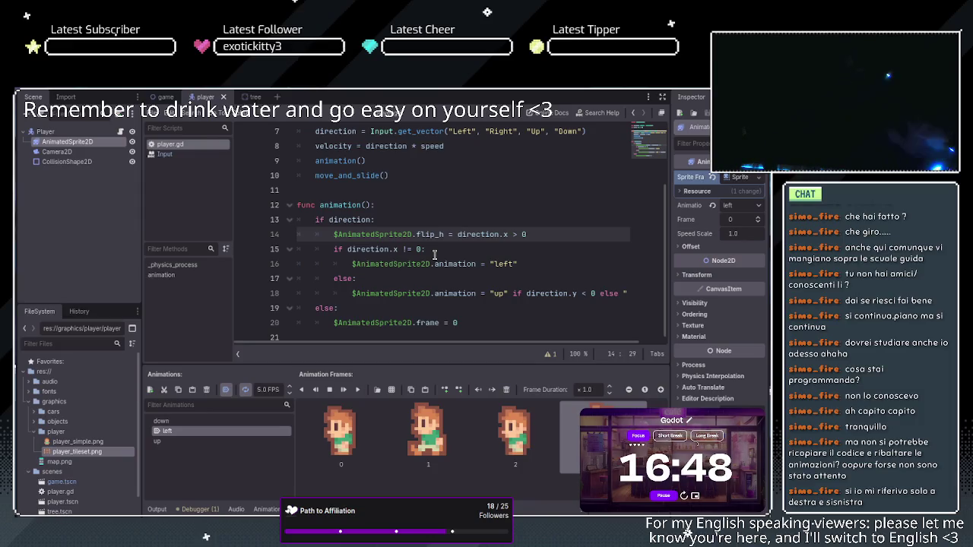
left_click(333, 250)
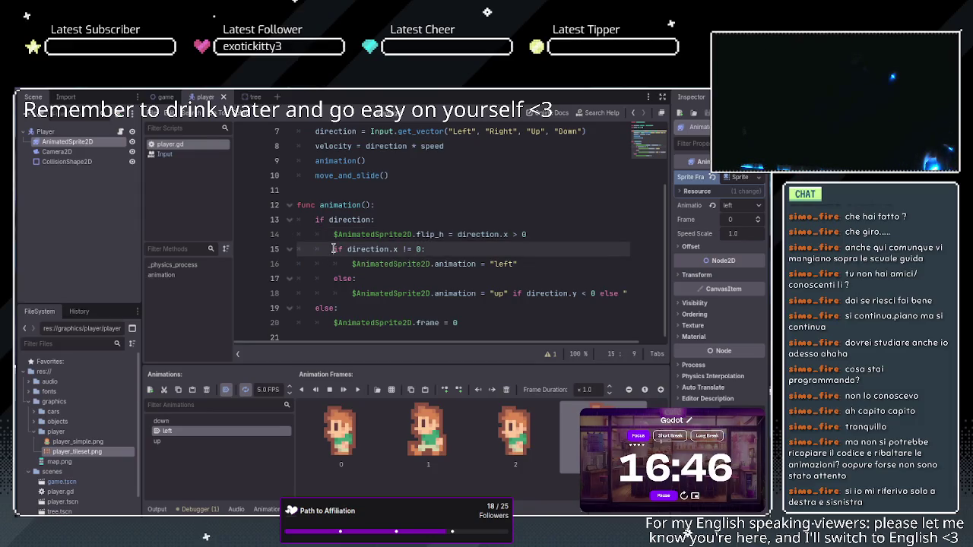
left_click(371, 249)
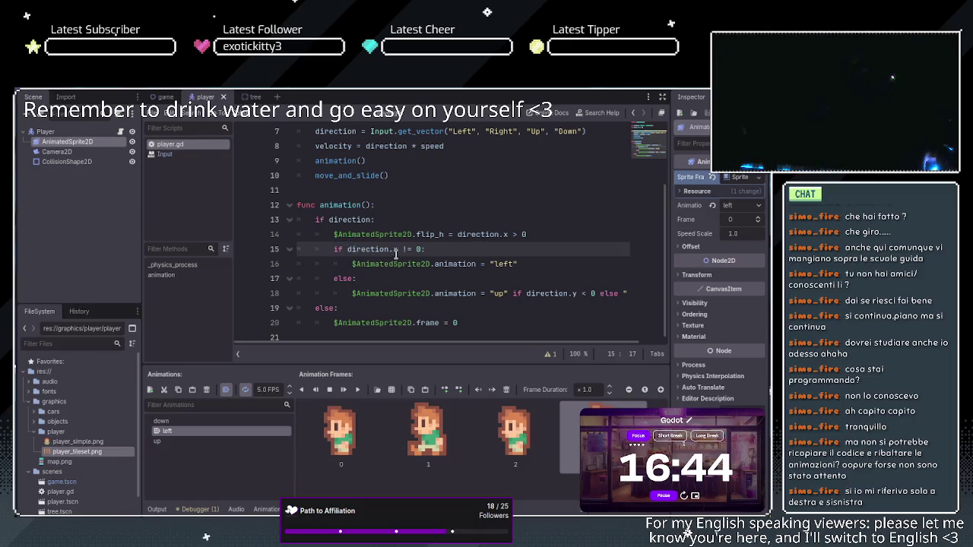
left_click(401, 251)
left_click(419, 249)
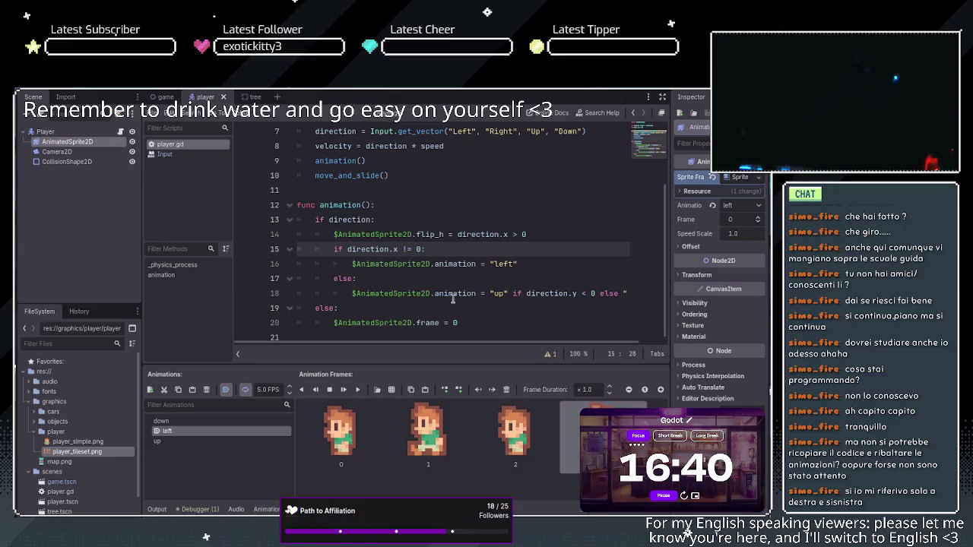
left_click(459, 324)
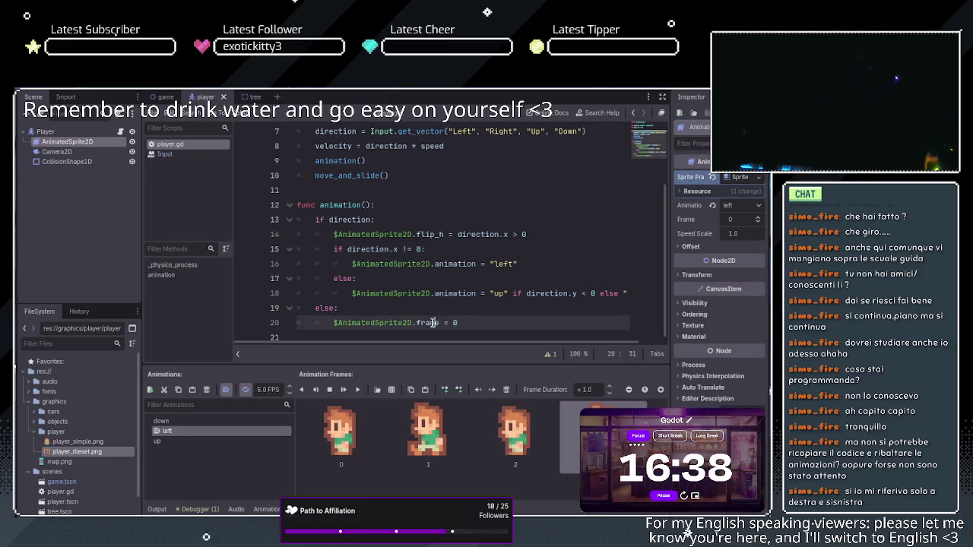
left_click(315, 220)
left_click_drag(316, 220, 376, 220)
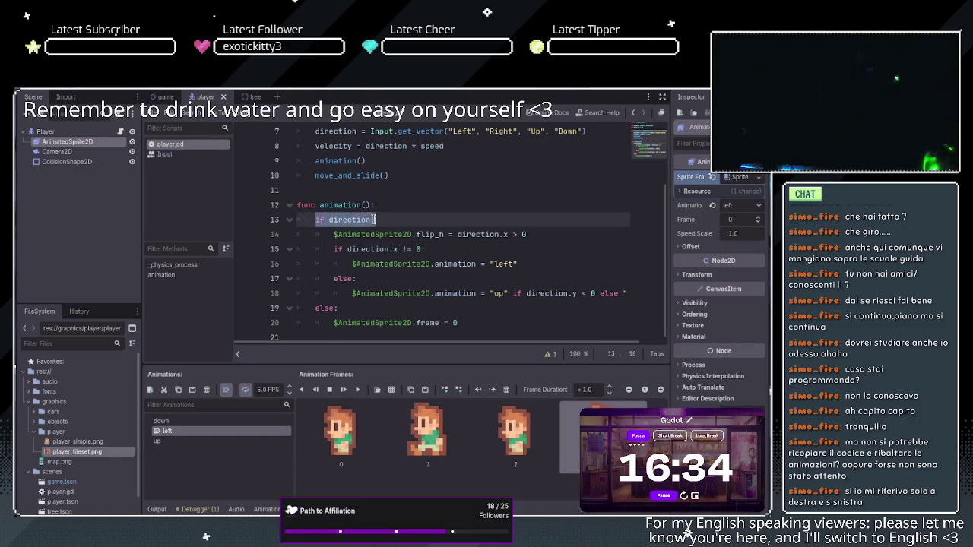
left_click(377, 220)
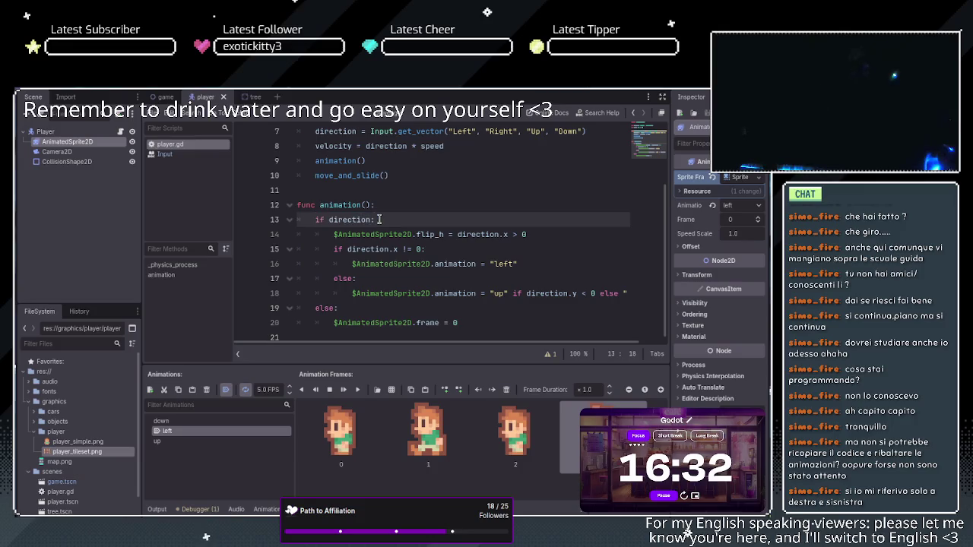
mouse_move(333, 235)
left_mouse_down()
mouse_move(649, 303)
mouse_move(296, 296)
left_mouse_up()
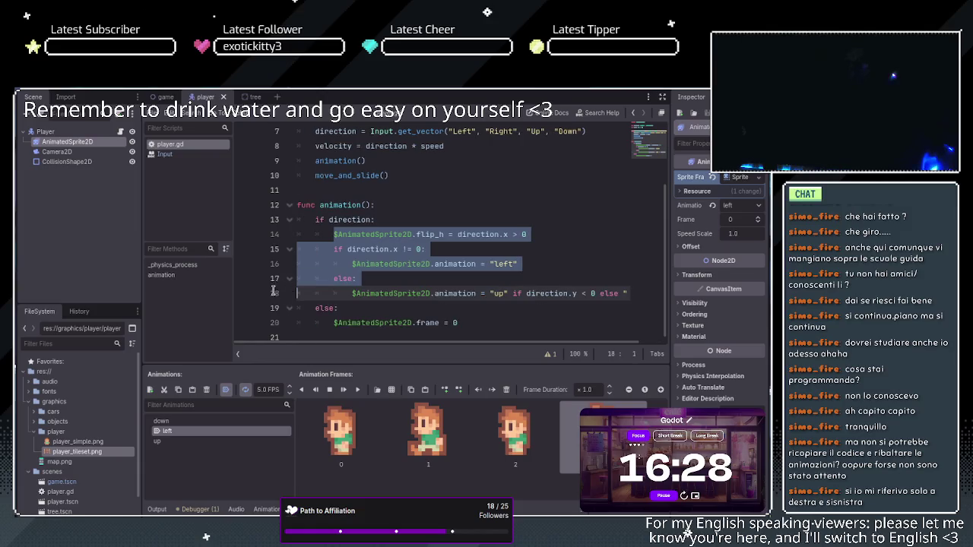
double_click(325, 308)
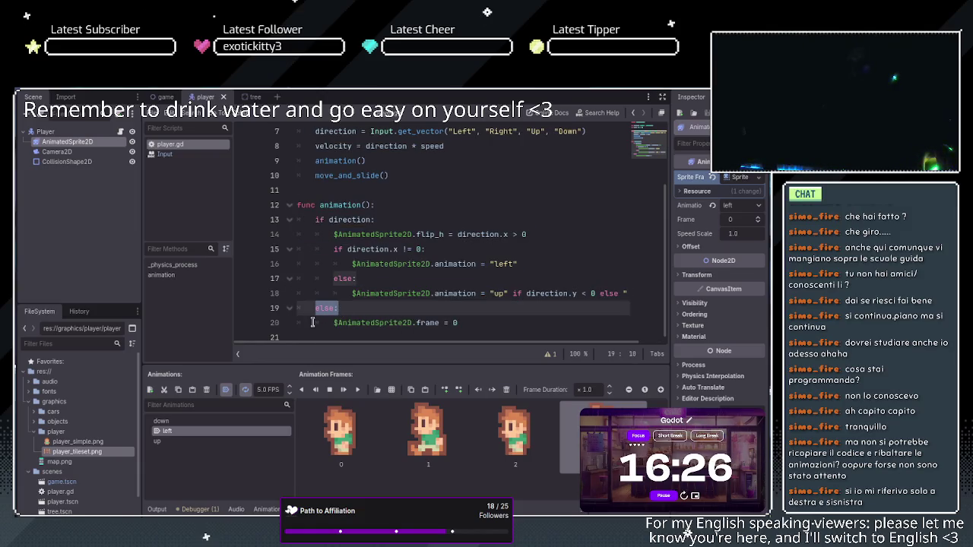
left_click(334, 322)
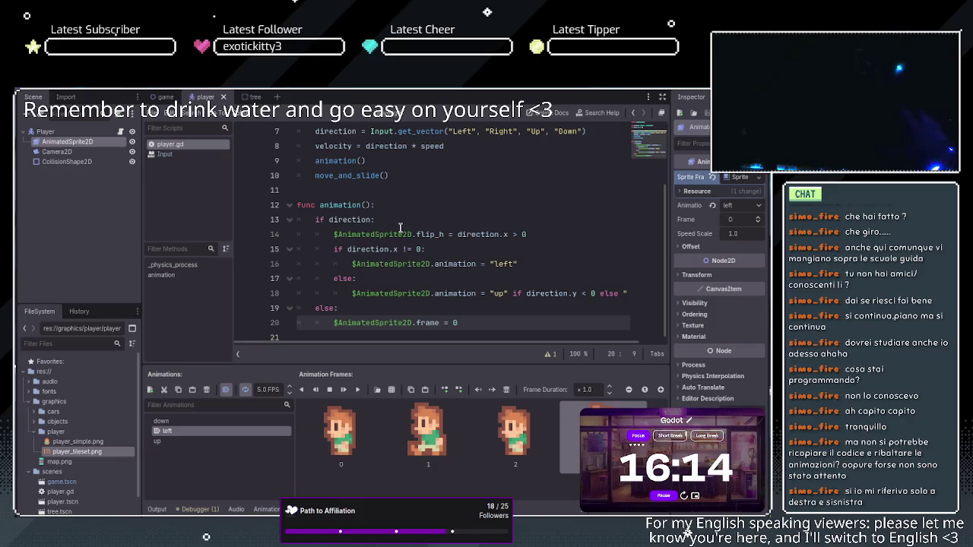
mouse_move(316, 220)
left_mouse_down()
mouse_move(377, 219)
mouse_move(578, 307)
left_mouse_up()
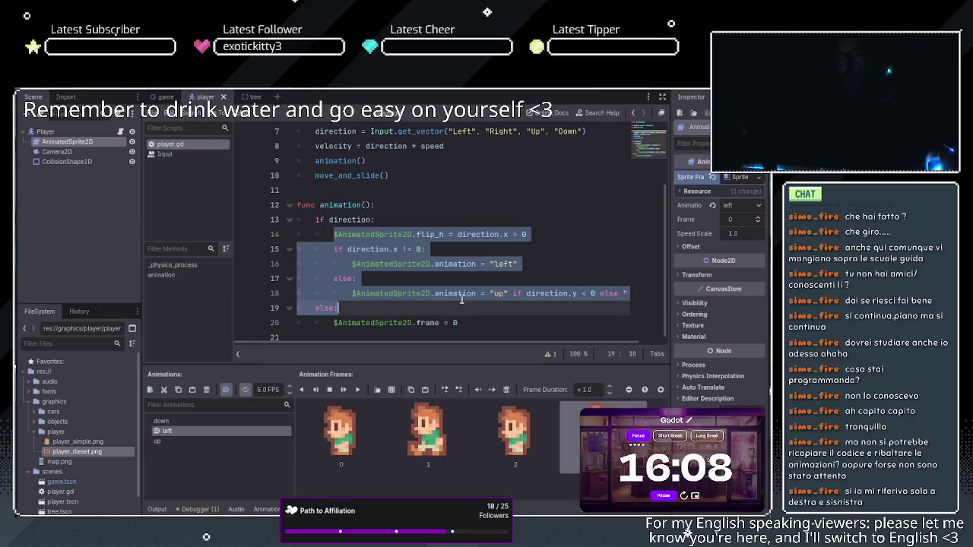
left_click(383, 235)
left_click_drag(333, 250, 439, 250)
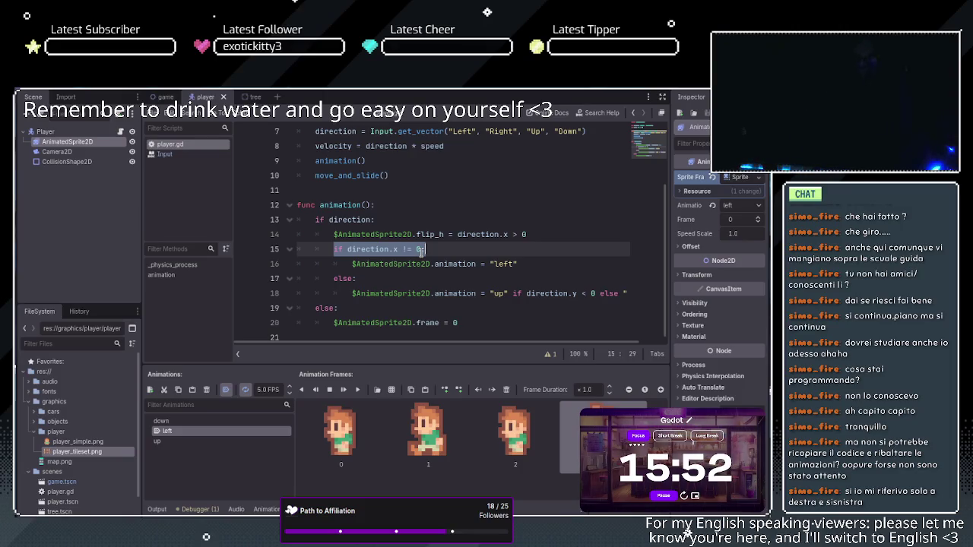
double_click(498, 265)
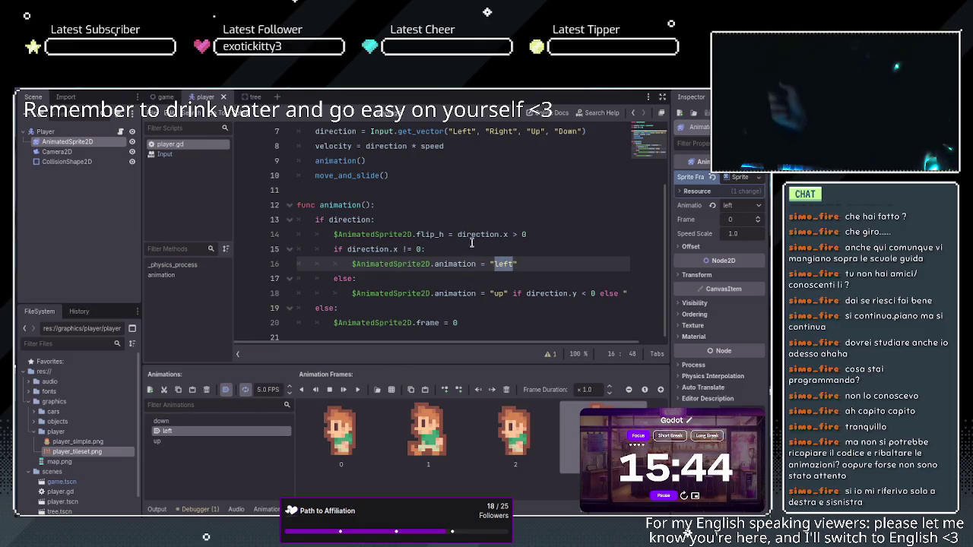
left_click_drag(528, 235, 260, 232)
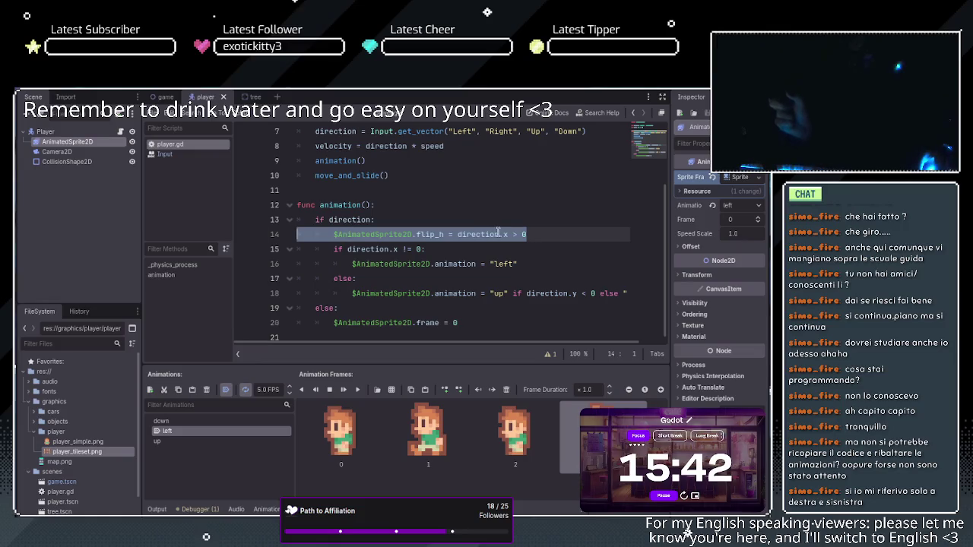
key("End")
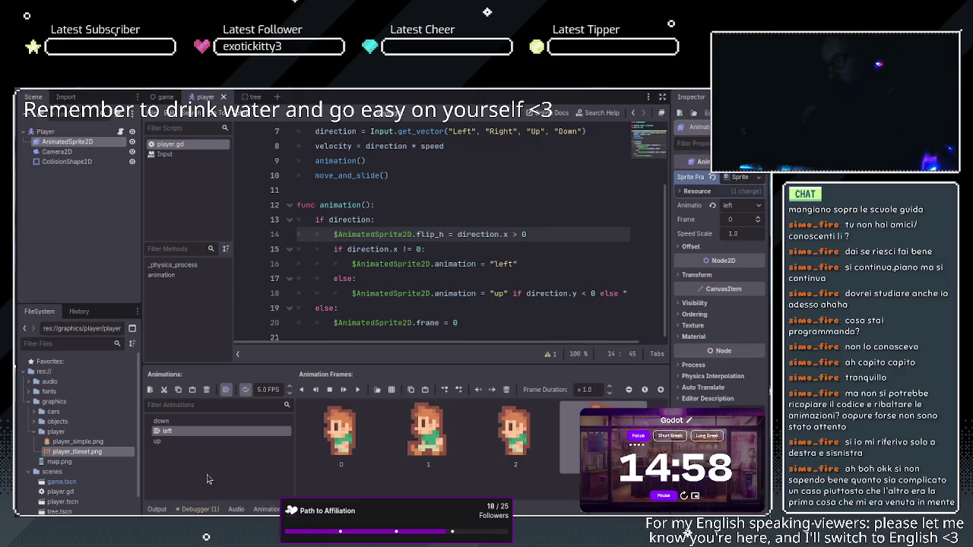
- Add an empty animation to the SpriteFrames, keeping the default name new_animation
left_click(150, 391)
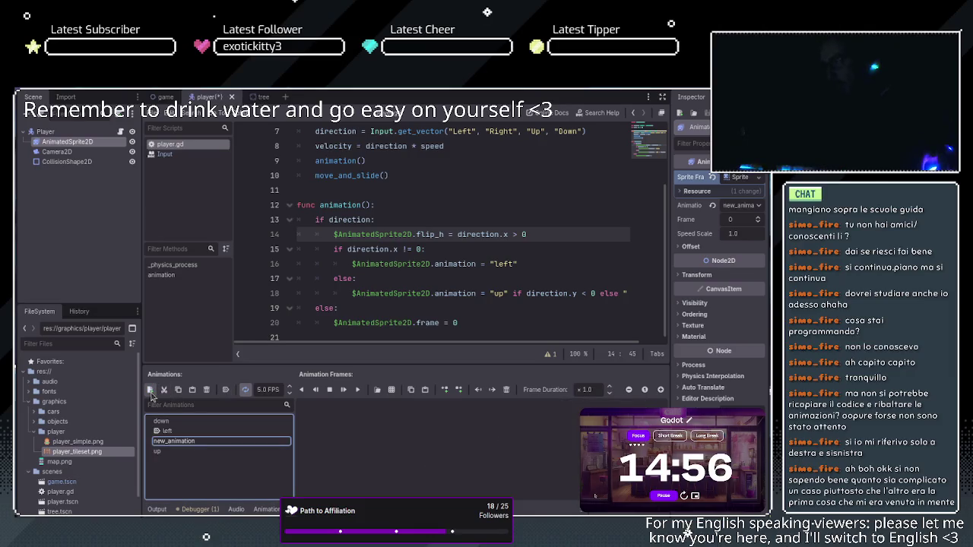
left_click(197, 443)
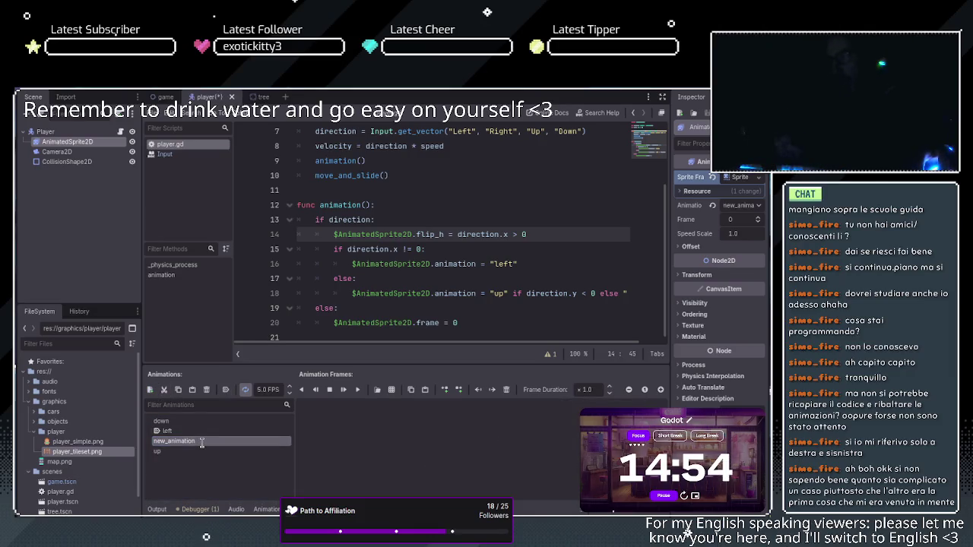